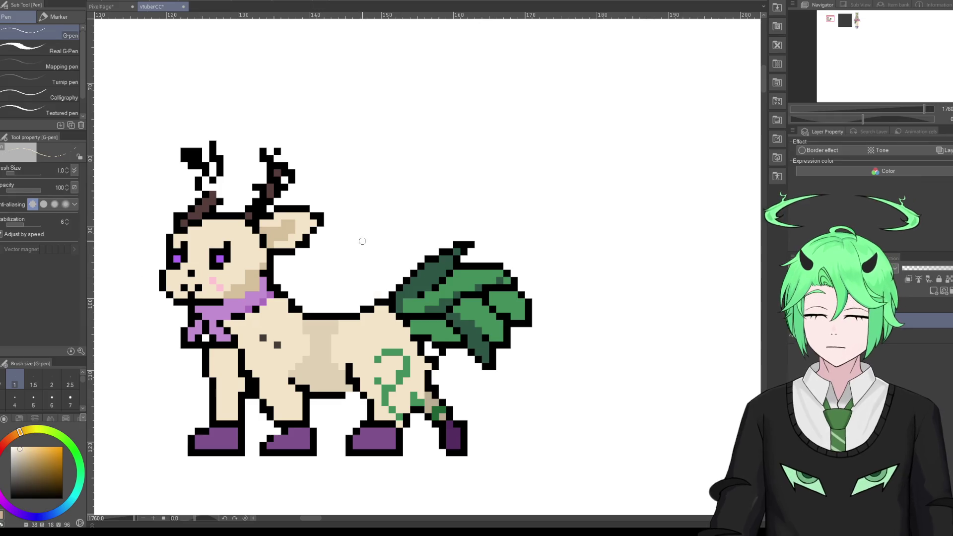
Step: Eyedrop the scarf purple, the cream body and face, and the black eye-outline colours
alt+click(250, 301)
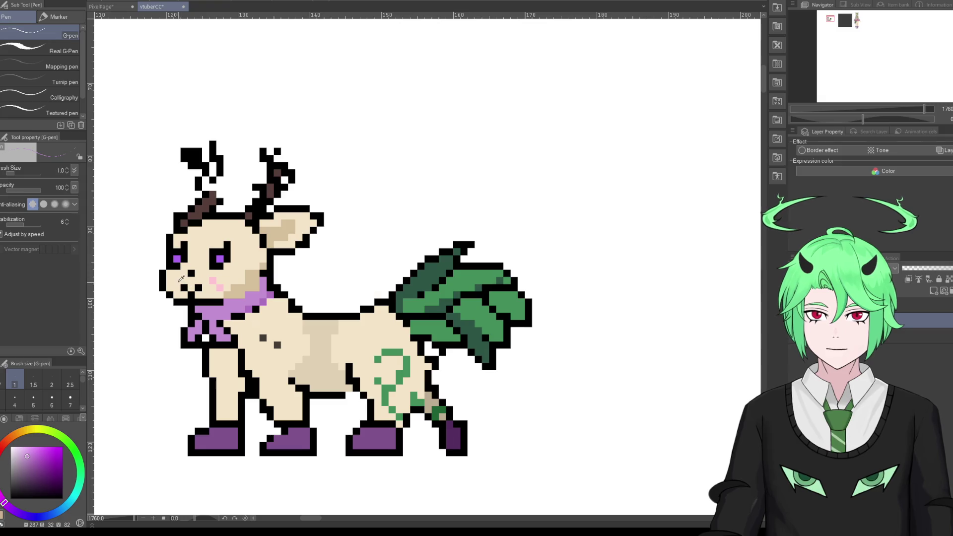
alt+click(256, 258)
scroll(287, 255, down, 1)
scroll(268, 252, down, 1)
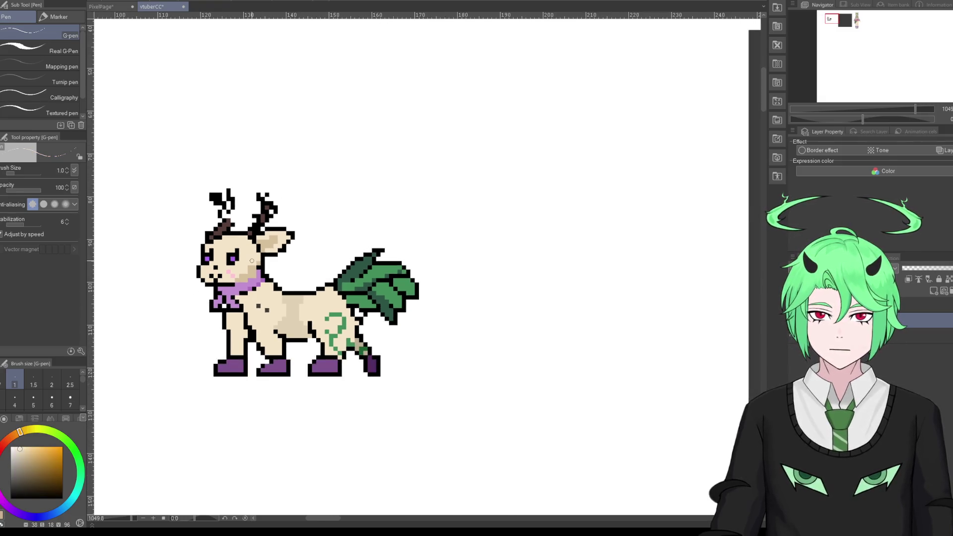
scroll(249, 249, down, 1)
scroll(240, 248, up, 2)
scroll(241, 248, up, 1)
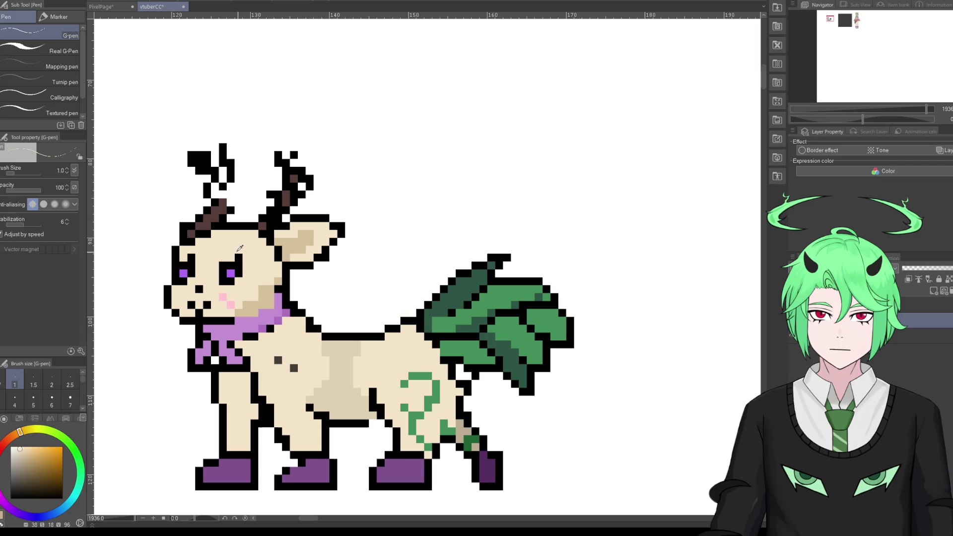
alt+click(243, 263)
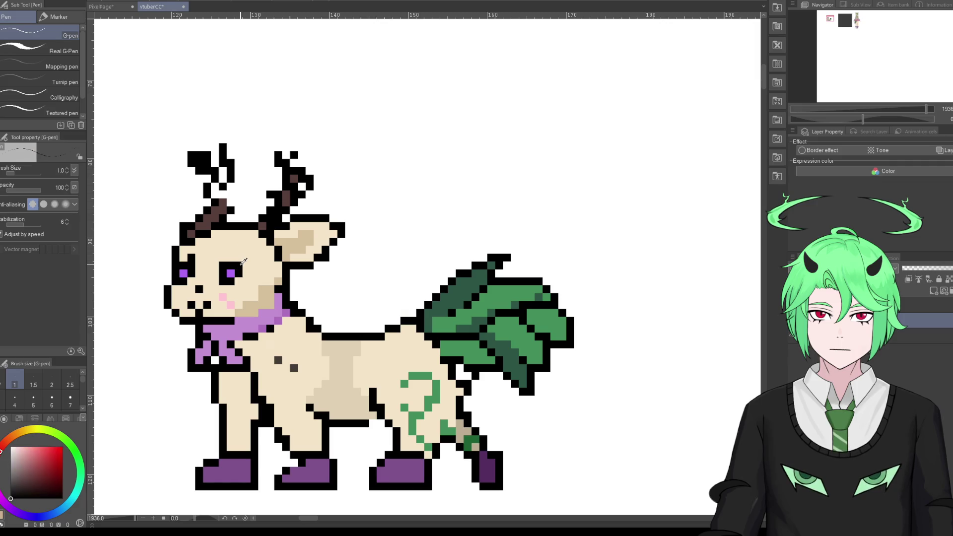
alt+click(206, 259)
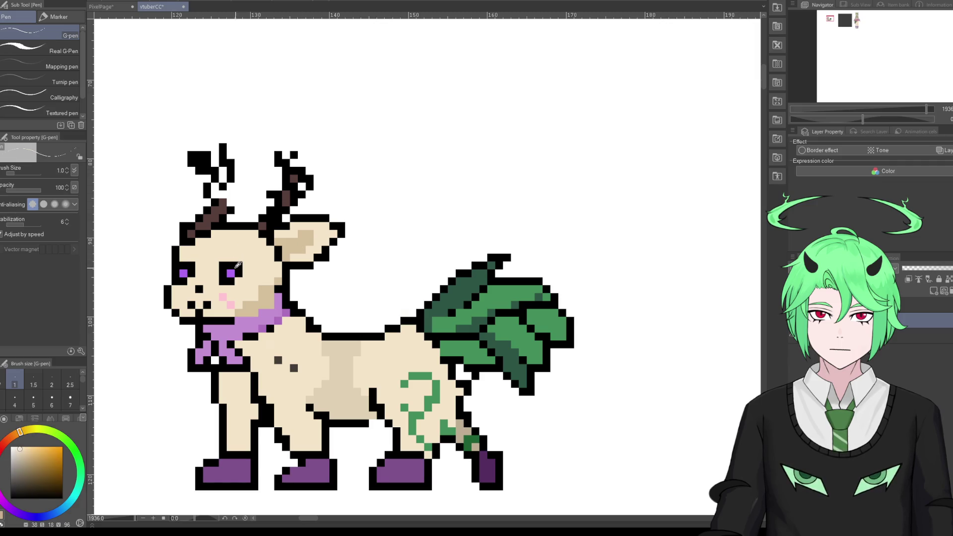
alt+click(238, 264)
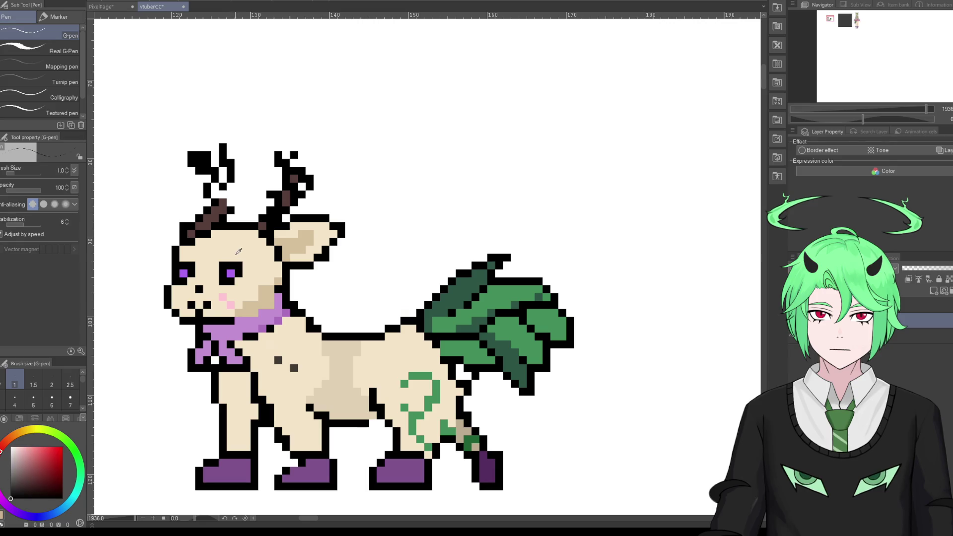
alt+click(319, 233)
Step: Try extending the deer's ear upward in cream, then undo the extension
drag(337, 226, 349, 201)
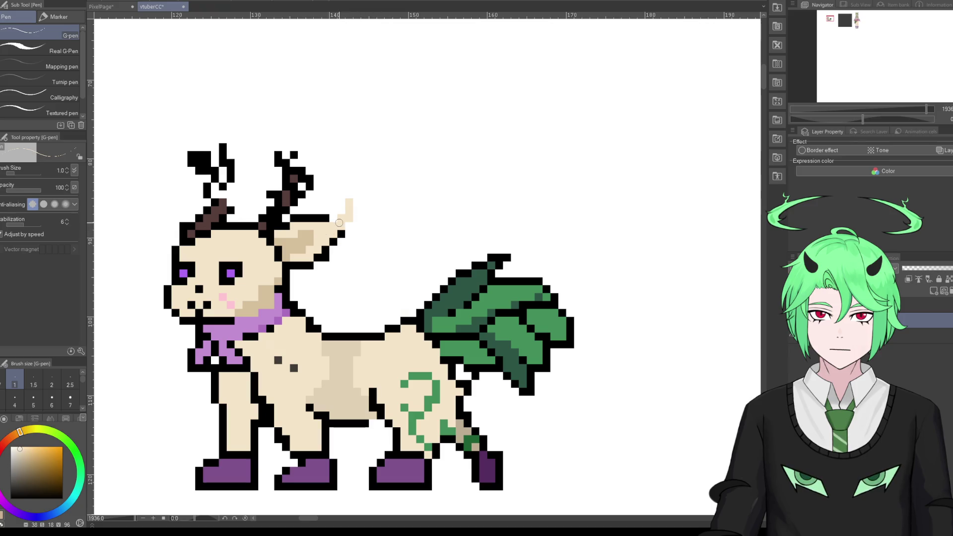
key(ctrl+z)
mouse_move(331, 227)
mouse_down()
mouse_move(336, 212)
mouse_move(325, 203)
mouse_up()
click(324, 204)
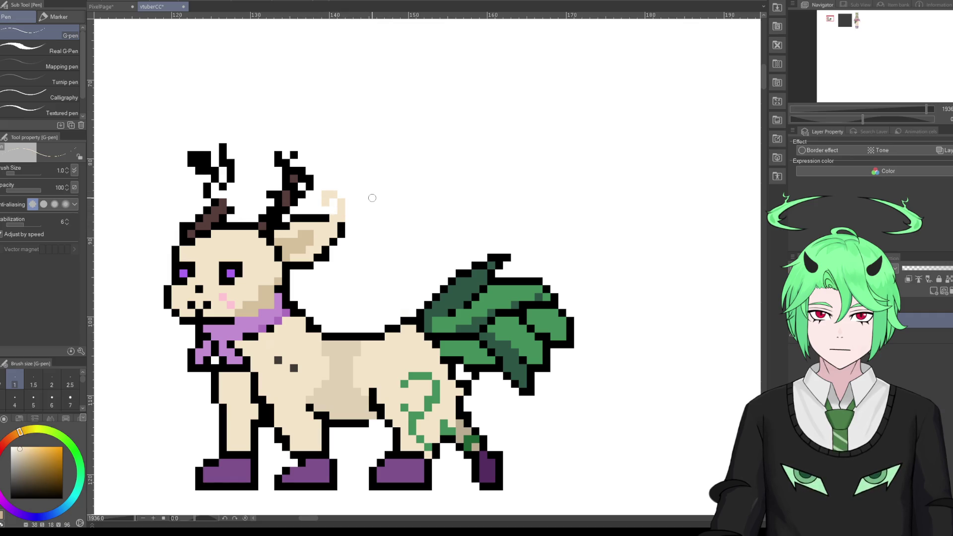
key(ctrl+z)
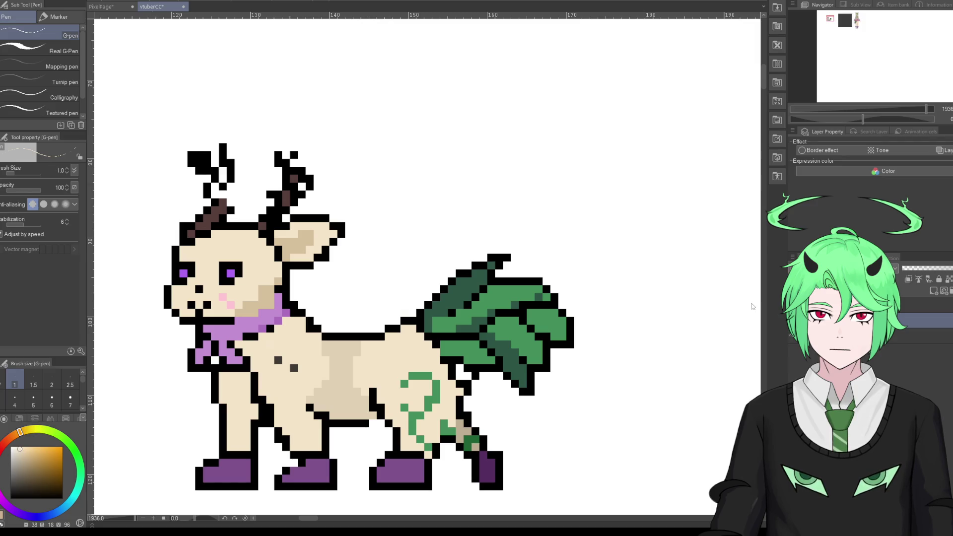
Step: Sample the cheek pink and paint a pink dot on the deer's flank
double_click(126, 356)
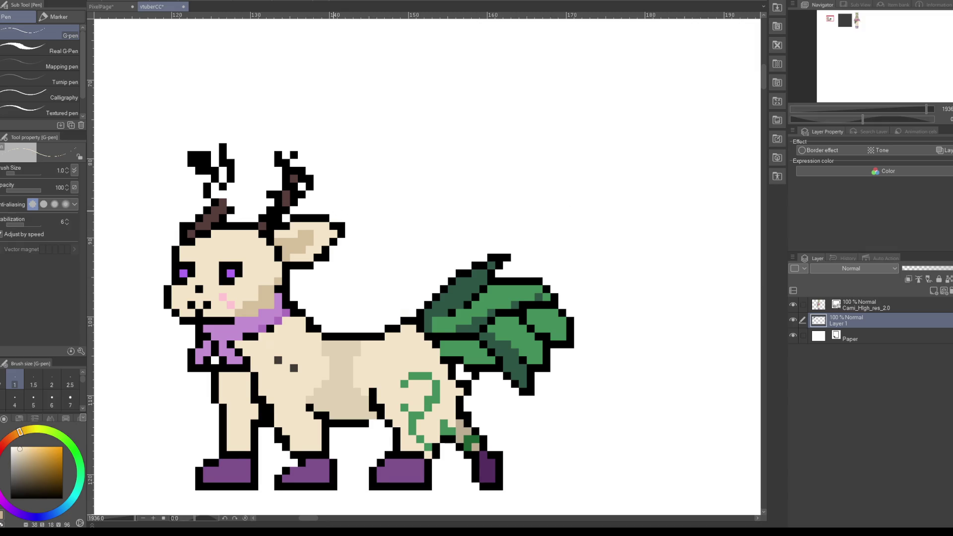
scroll(320, 228, down, 5)
scroll(545, 230, down, 1)
scroll(544, 229, down, 1)
scroll(545, 230, down, 1)
scroll(545, 230, down, 1)
scroll(501, 254, up, 1)
scroll(501, 254, up, 1)
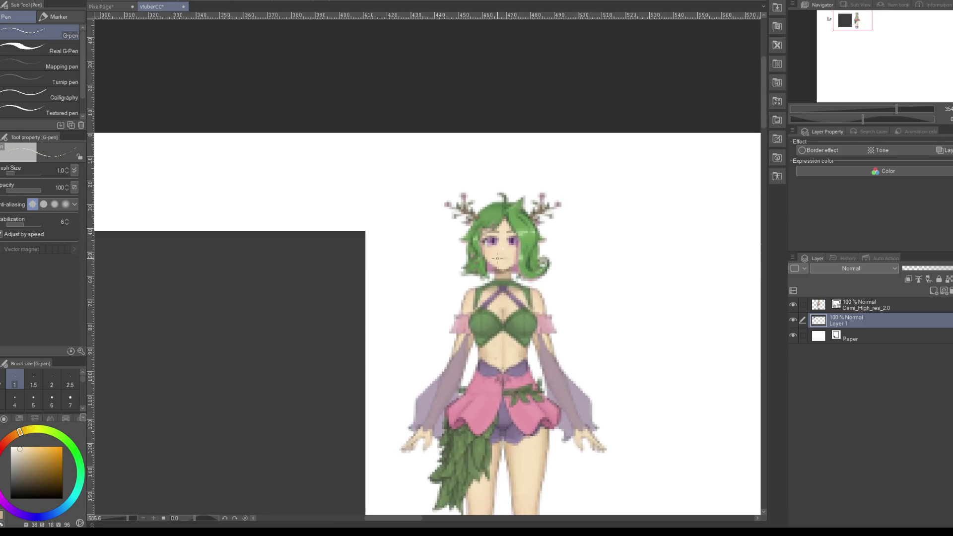
scroll(501, 254, up, 1)
scroll(496, 297, down, 1)
scroll(467, 377, down, 1)
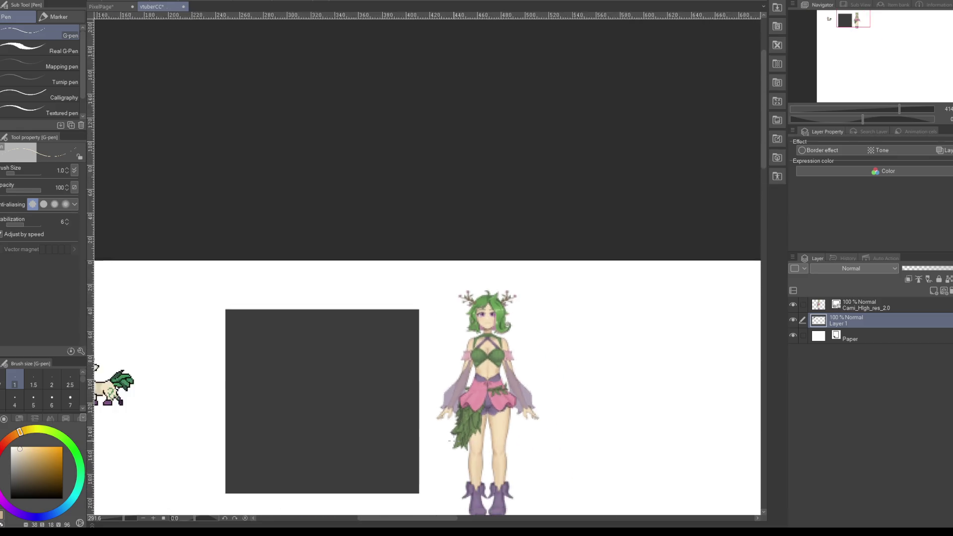
scroll(437, 446, down, 1)
drag(415, 517, 391, 518)
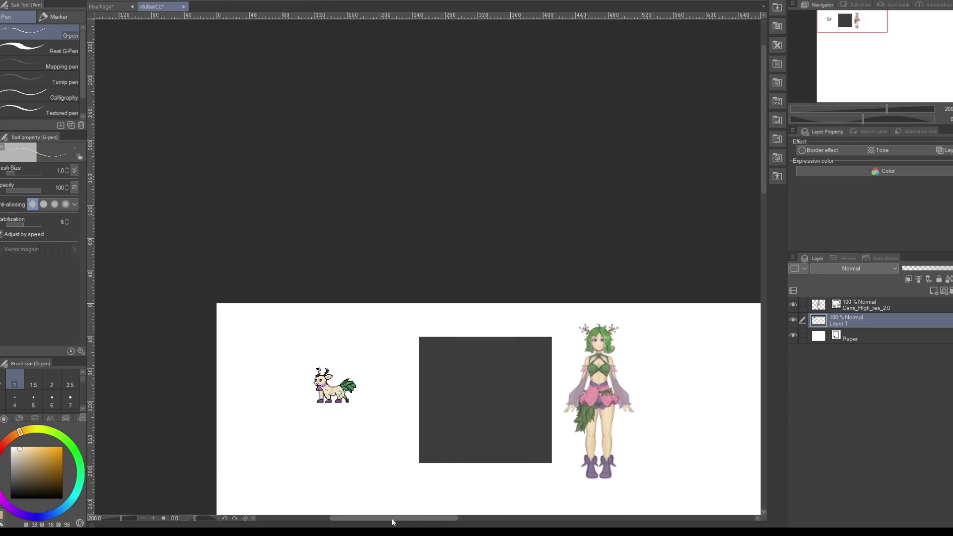
scroll(335, 404, up, 1)
scroll(335, 405, up, 1)
scroll(283, 382, up, 2)
scroll(283, 382, up, 2)
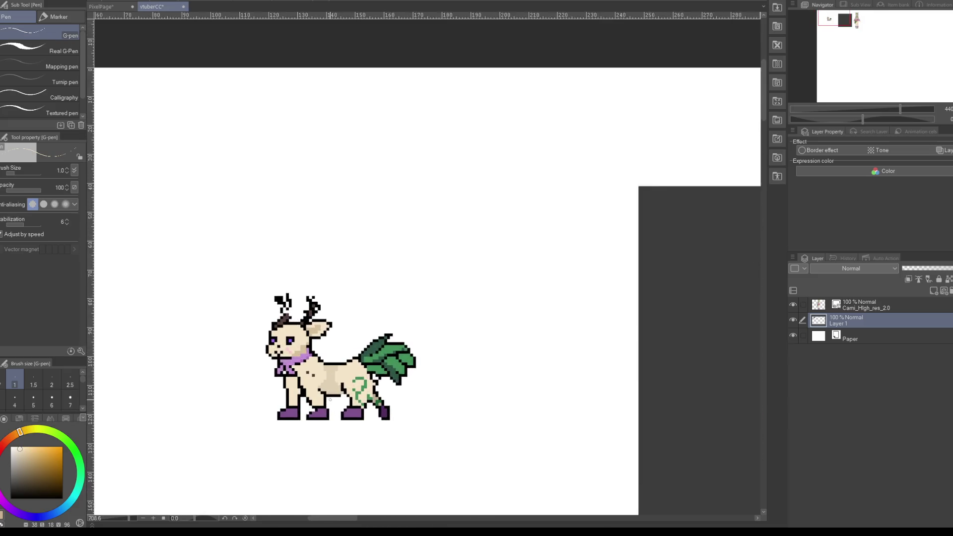
scroll(283, 382, up, 2)
scroll(283, 382, up, 2)
scroll(406, 372, down, 1)
scroll(264, 339, up, 1)
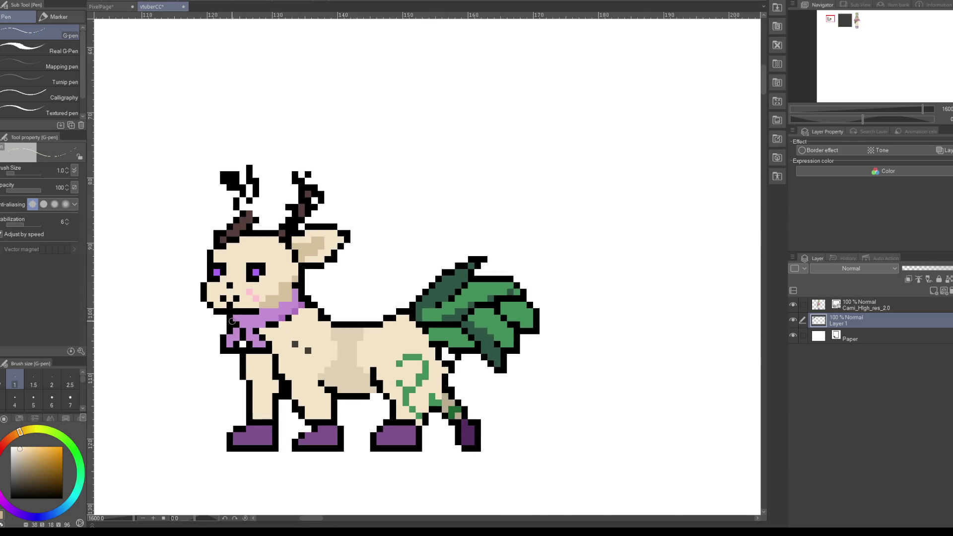
alt+click(255, 296)
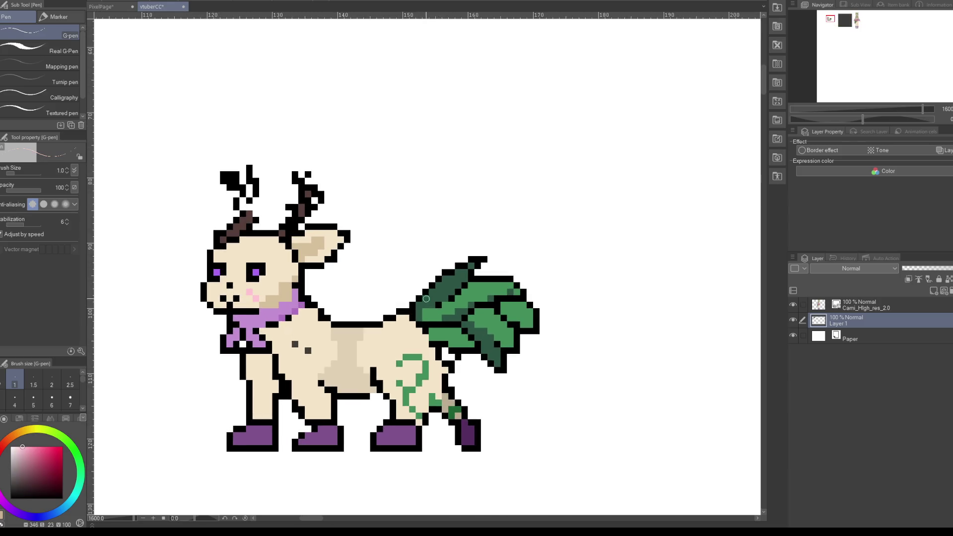
click(404, 351)
Step: Test black strokes off the left antler, undo them, and add a dark-brown base pixel
alt+click(243, 219)
alt+click(237, 216)
scroll(256, 214, down, 2)
scroll(281, 223, up, 1)
scroll(282, 222, up, 1)
drag(263, 216, 282, 219)
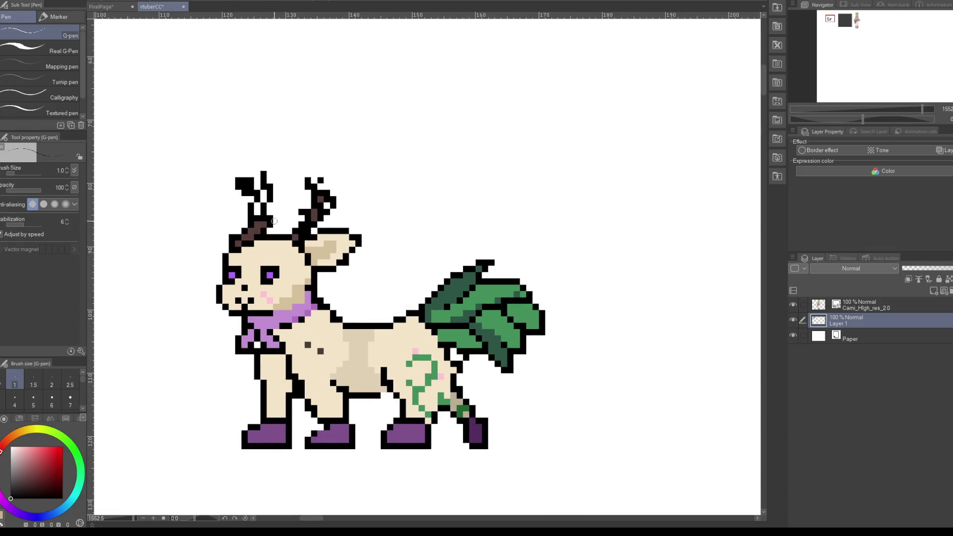
key(ctrl+z)
drag(272, 221, 288, 205)
key(ctrl+z)
click(265, 223)
Step: Erase both branching antlers with the eraser, leaving only short stubs
key(e)
mouse_move(238, 179)
mouse_down()
mouse_move(251, 220)
mouse_move(263, 203)
mouse_move(261, 172)
mouse_move(305, 216)
mouse_move(318, 196)
mouse_move(324, 219)
mouse_move(333, 204)
mouse_move(300, 226)
mouse_up()
click(269, 187)
click(314, 186)
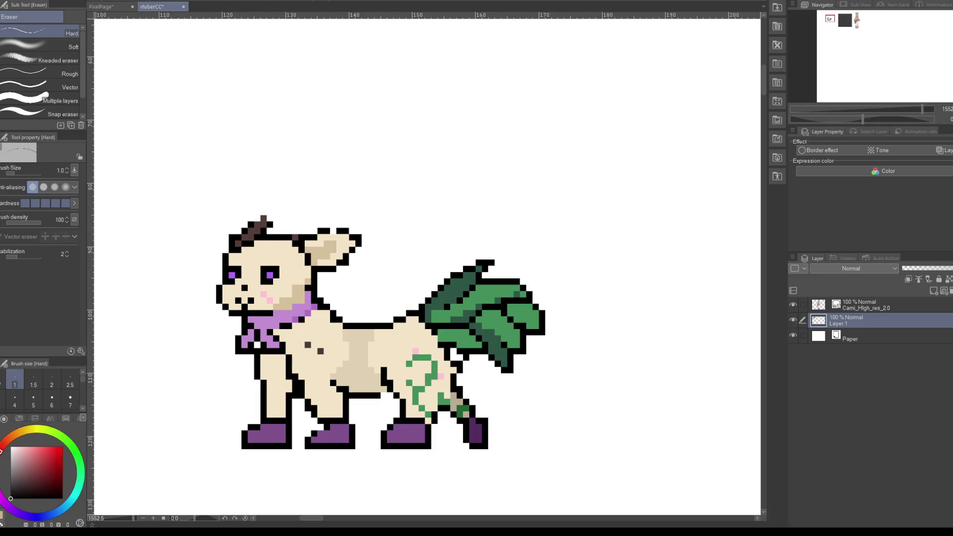
Step: Sample the stub's dark brown and draw the right antler with a rightward branch
key(p)
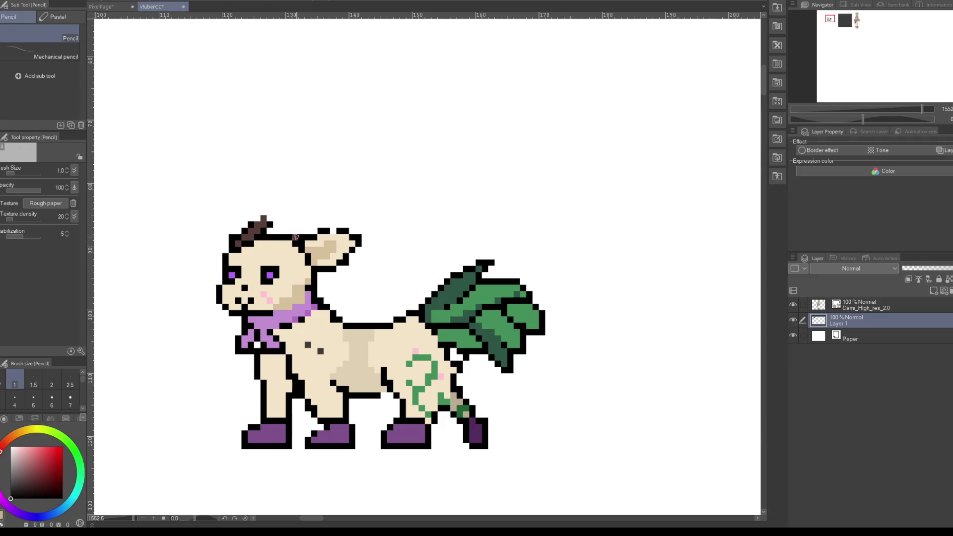
alt+click(293, 235)
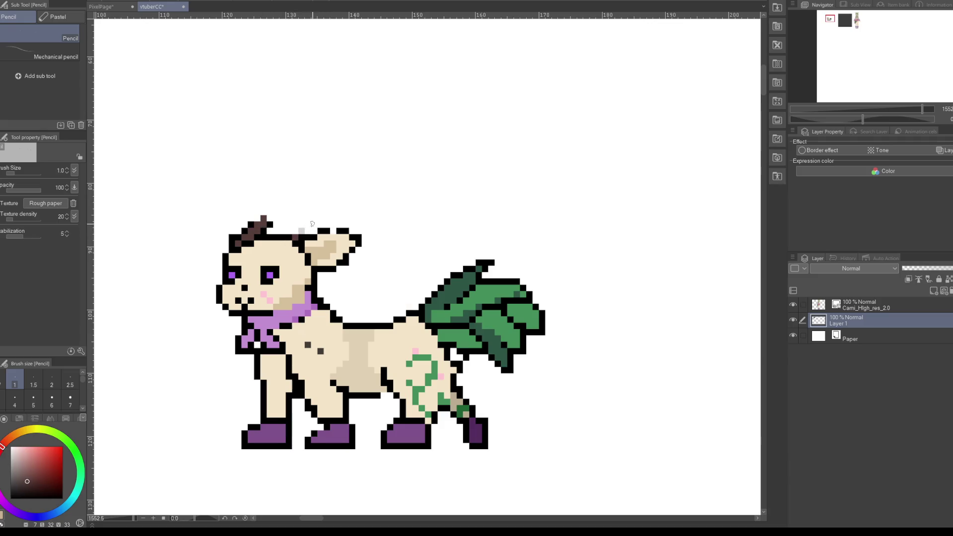
key(p)
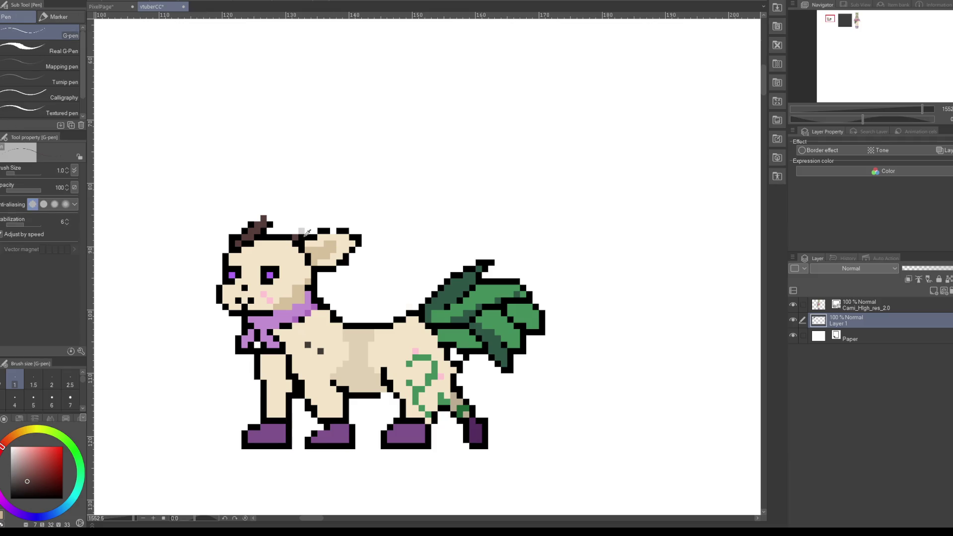
mouse_move(299, 234)
mouse_down()
mouse_move(323, 217)
mouse_move(317, 191)
mouse_move(367, 208)
mouse_move(307, 198)
mouse_move(308, 184)
mouse_up()
key(ctrl+z)
key(ctrl+z)
mouse_move(322, 218)
mouse_down()
mouse_move(331, 205)
mouse_move(363, 210)
mouse_move(342, 211)
mouse_move(354, 209)
mouse_up()
Step: Draw the dark-brown left antler and add dark pixels at its tip and base
key(ctrl+z)
mouse_move(241, 236)
mouse_down()
mouse_move(272, 221)
mouse_move(276, 195)
mouse_up()
mouse_move(274, 230)
mouse_down()
mouse_move(303, 216)
mouse_move(248, 203)
mouse_move(278, 191)
mouse_move(249, 186)
mouse_up()
key(ctrl+z)
key(ctrl+z)
key(ctrl+z)
click(250, 193)
click(275, 220)
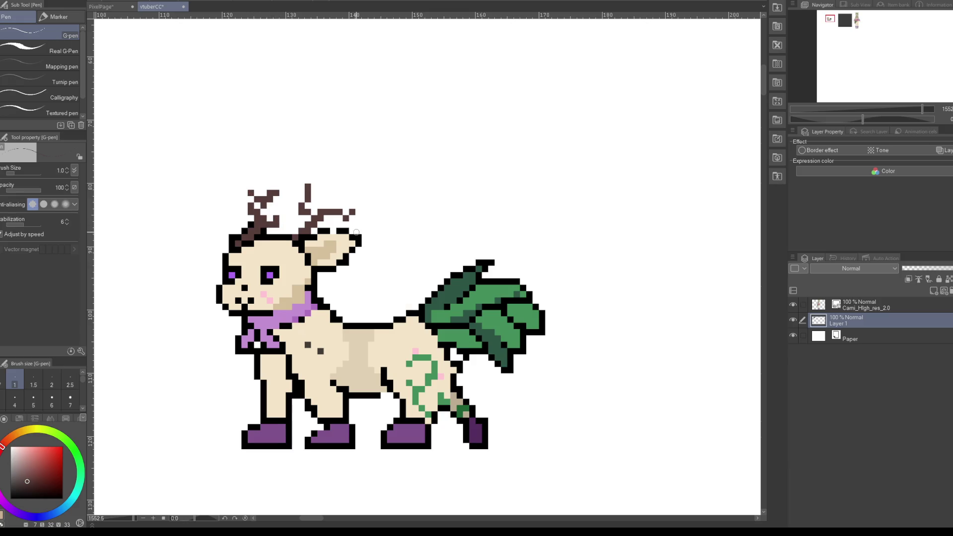
Step: Outline the right antler's left edge and top in black
scroll(313, 268, down, 2)
scroll(308, 223, up, 2)
scroll(309, 222, up, 2)
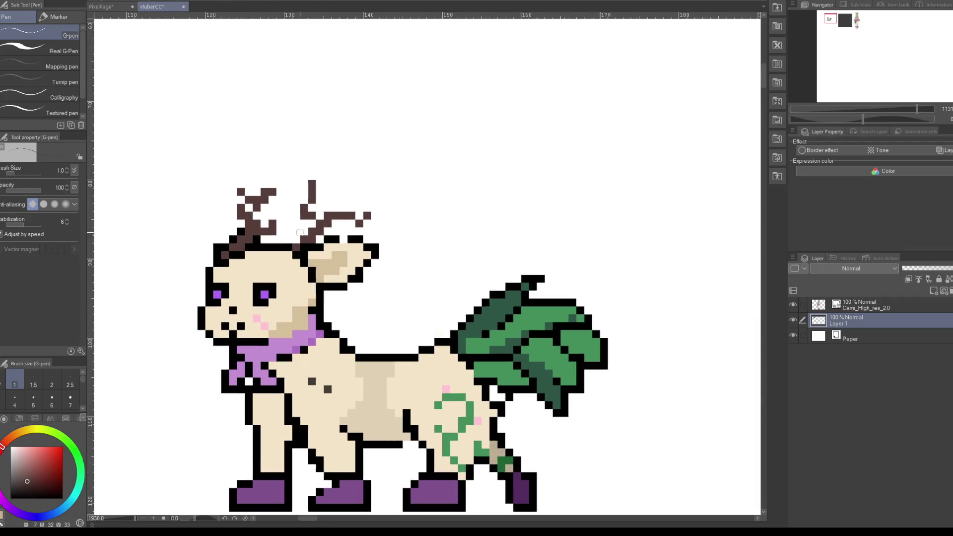
alt+click(314, 245)
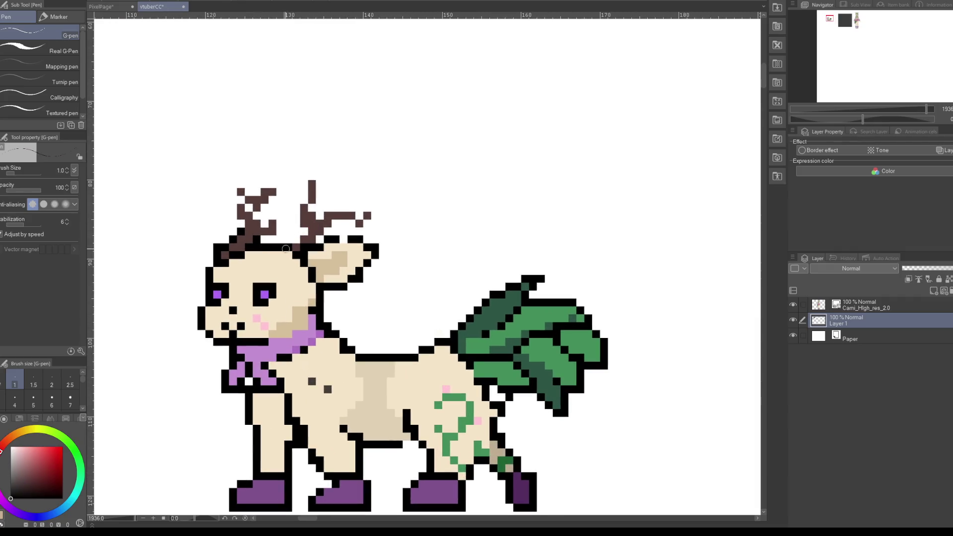
drag(295, 238, 300, 216)
mouse_move(300, 216)
mouse_down()
mouse_move(315, 178)
mouse_move(316, 206)
mouse_up()
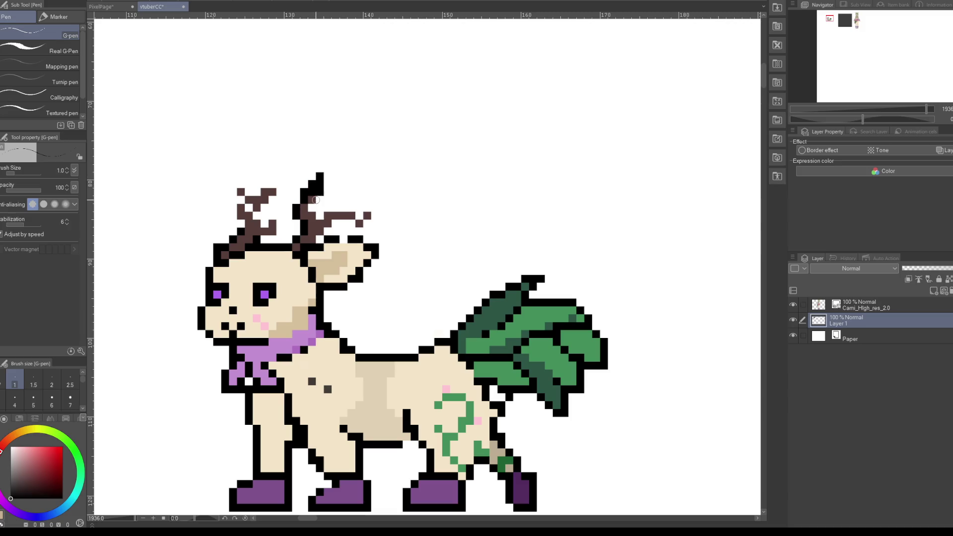
key(ctrl+z)
Step: Redraw the right antler tip as a thin staircase and outline the side branch's underside in black
drag(316, 211, 320, 189)
key(ctrl+z)
mouse_move(330, 223)
mouse_down()
mouse_move(355, 222)
mouse_move(355, 207)
mouse_up()
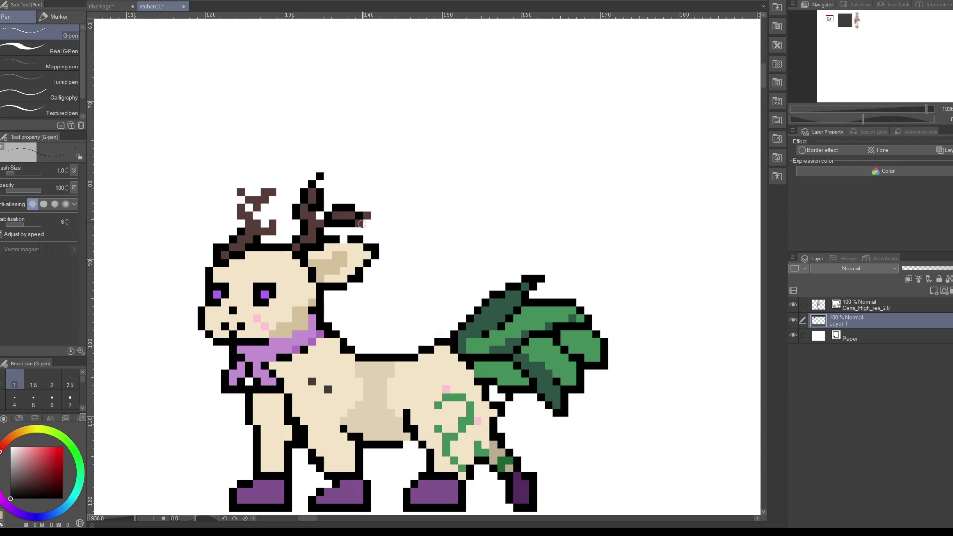
alt+click(337, 212)
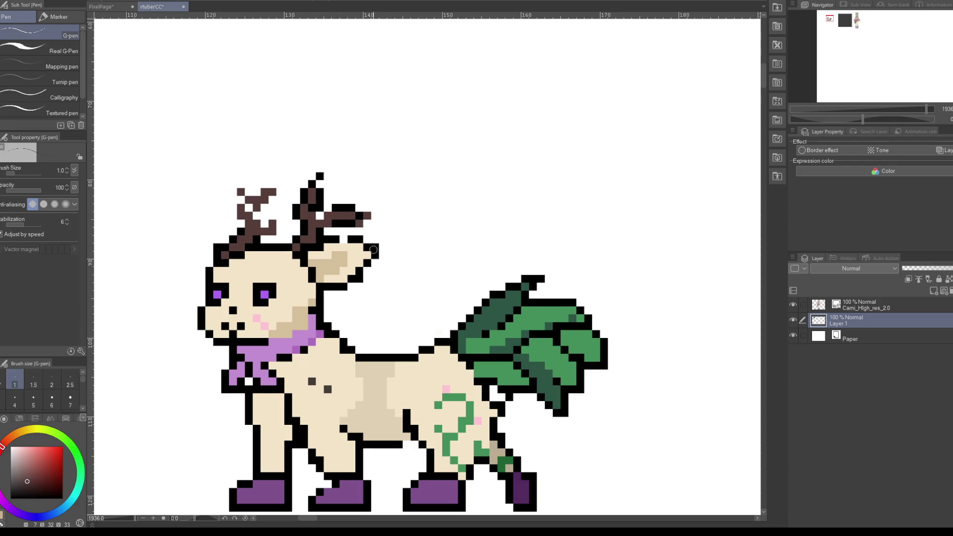
scroll(375, 251, down, 2)
scroll(375, 251, down, 1)
scroll(362, 228, up, 1)
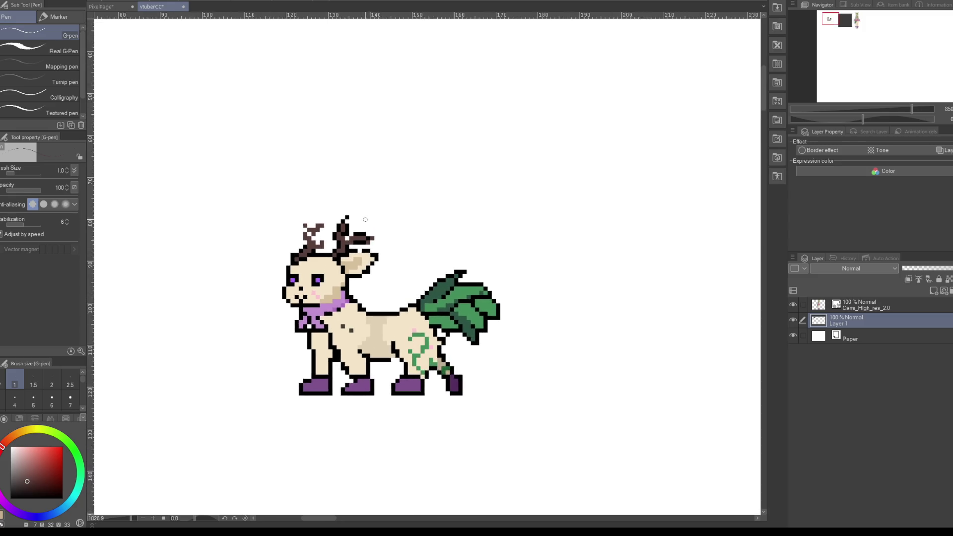
scroll(355, 215, up, 1)
scroll(355, 214, up, 1)
Step: Replace the stray brown pixel at the antler's right tip with a correctly placed one
key(e)
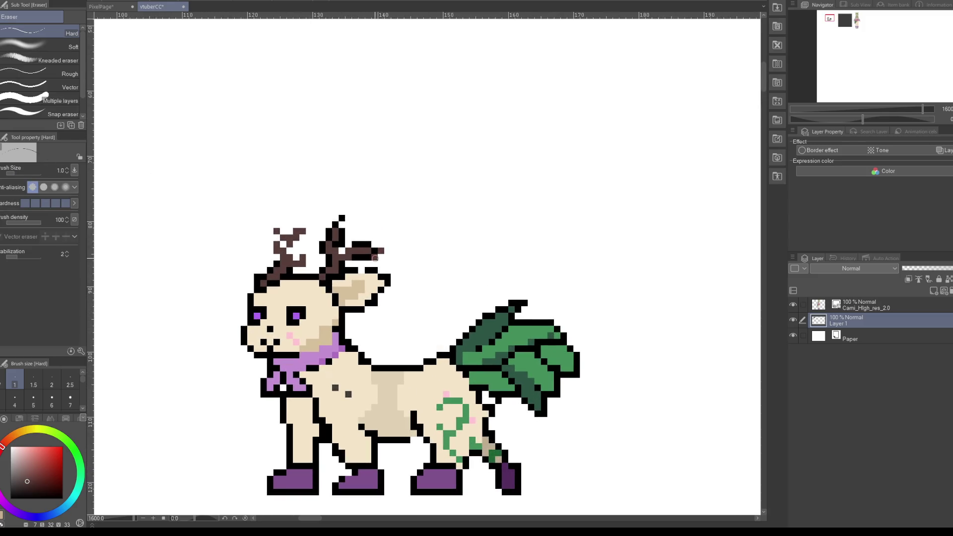
click(380, 251)
key(p)
scroll(375, 251, up, 1)
scroll(374, 251, up, 1)
click(377, 255)
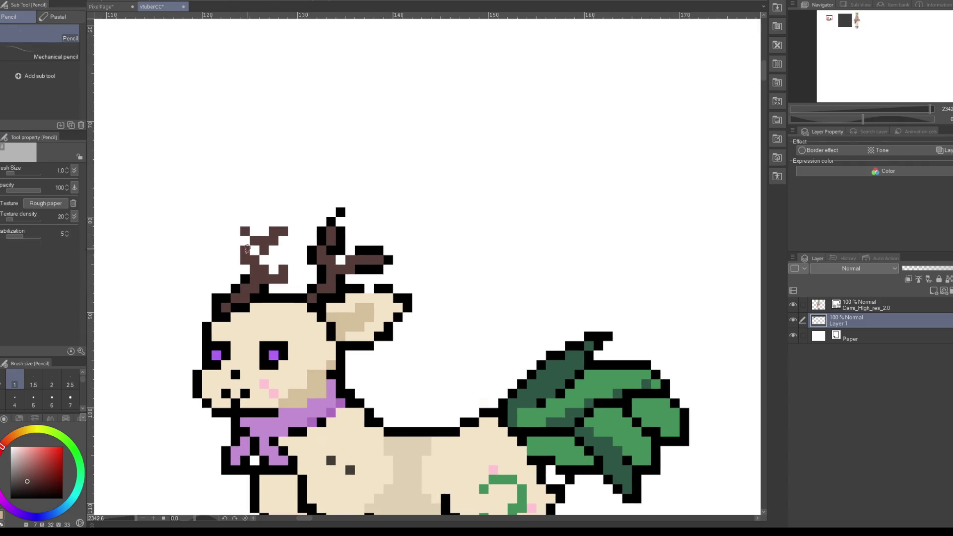
key(p)
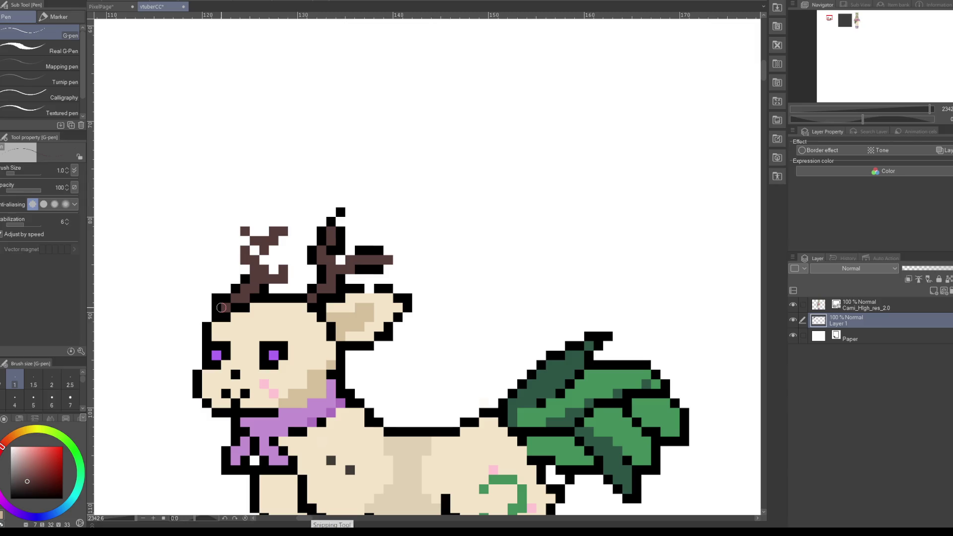
Step: Add black outline pixels beside and inside the left antler
alt+click(244, 274)
drag(236, 260, 244, 242)
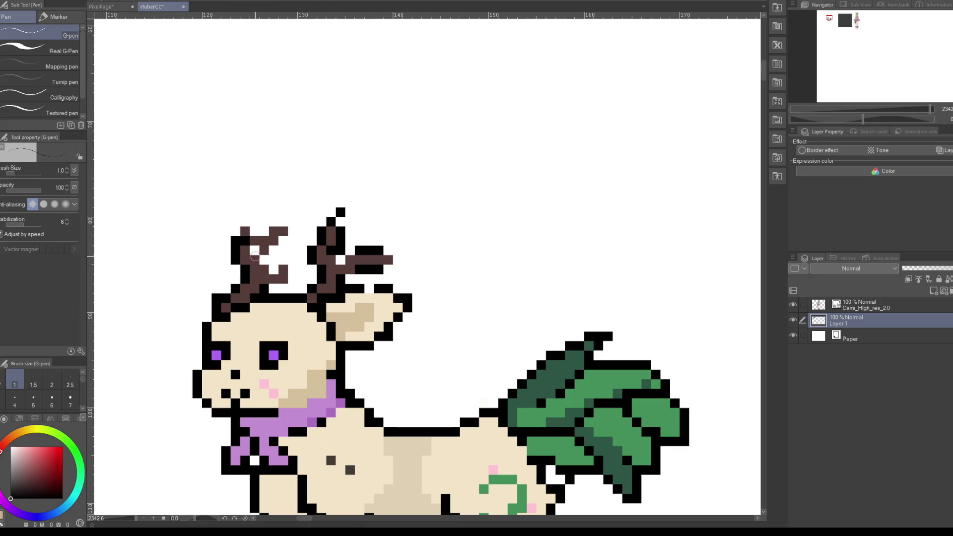
drag(255, 262, 248, 242)
click(244, 241)
mouse_move(266, 270)
mouse_down()
mouse_move(290, 268)
mouse_move(302, 286)
mouse_up()
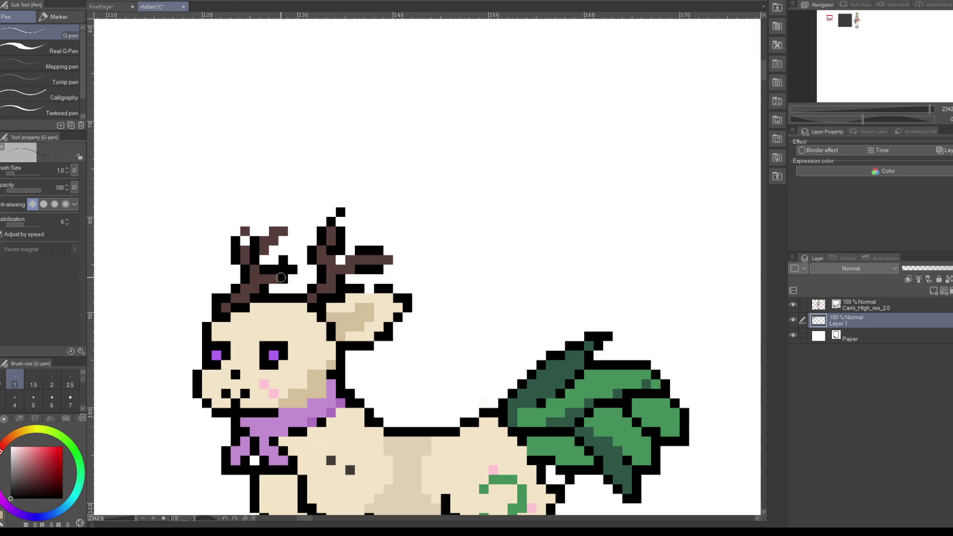
key(ctrl+z)
drag(293, 260, 292, 269)
alt+click(282, 271)
alt+click(269, 283)
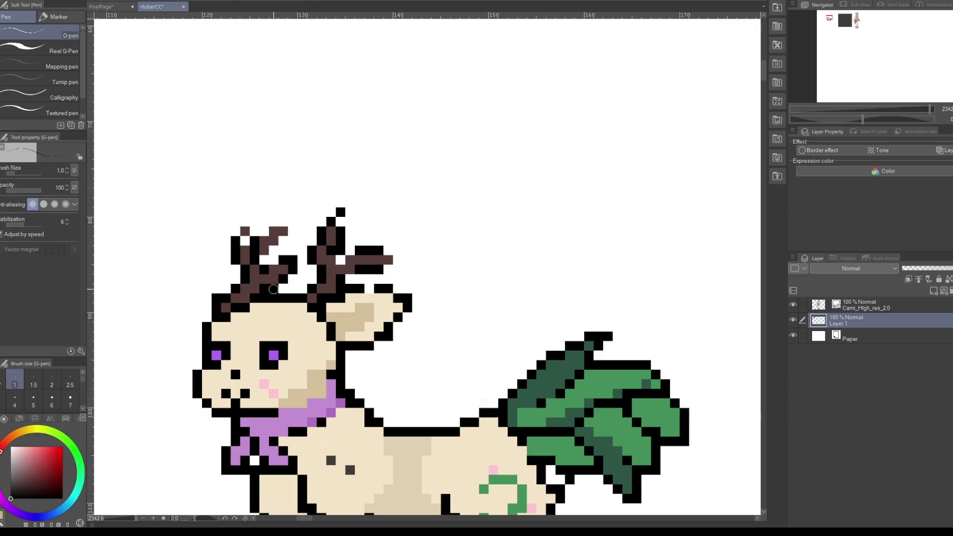
click(301, 260)
key(ctrl+z)
Step: Blacken the top edge of the left antler, including its top-right pixel
alt+click(272, 265)
alt+click(268, 268)
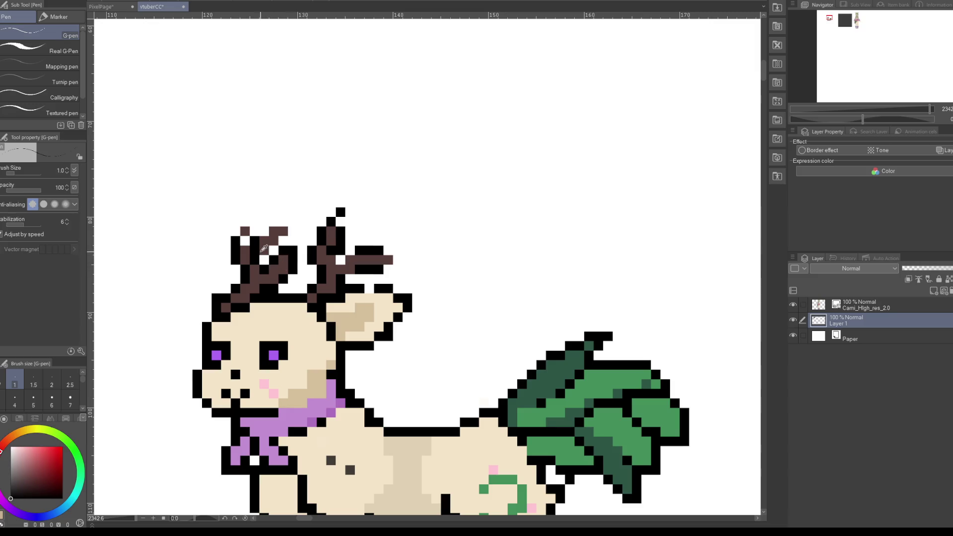
click(283, 231)
alt+click(251, 247)
alt+click(237, 243)
drag(241, 241, 276, 224)
click(276, 224)
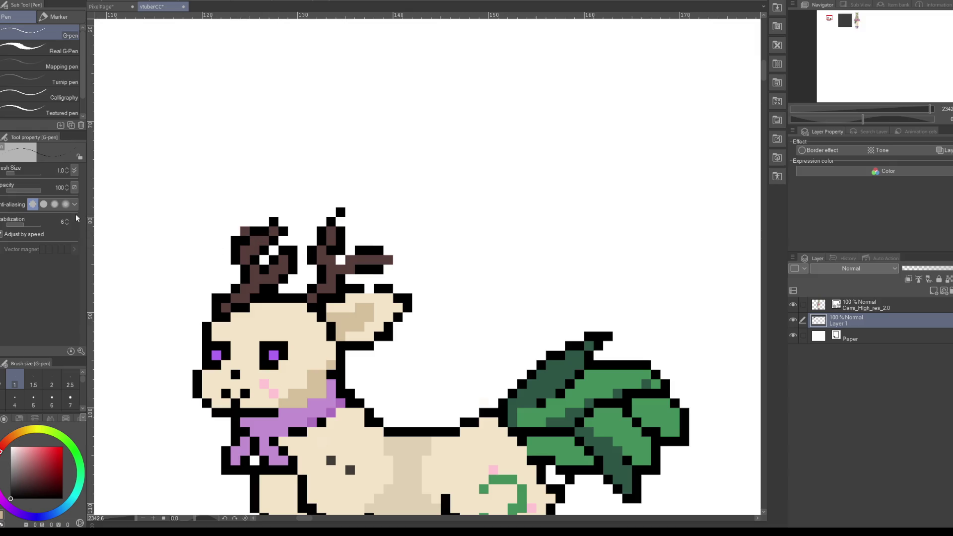
key(e)
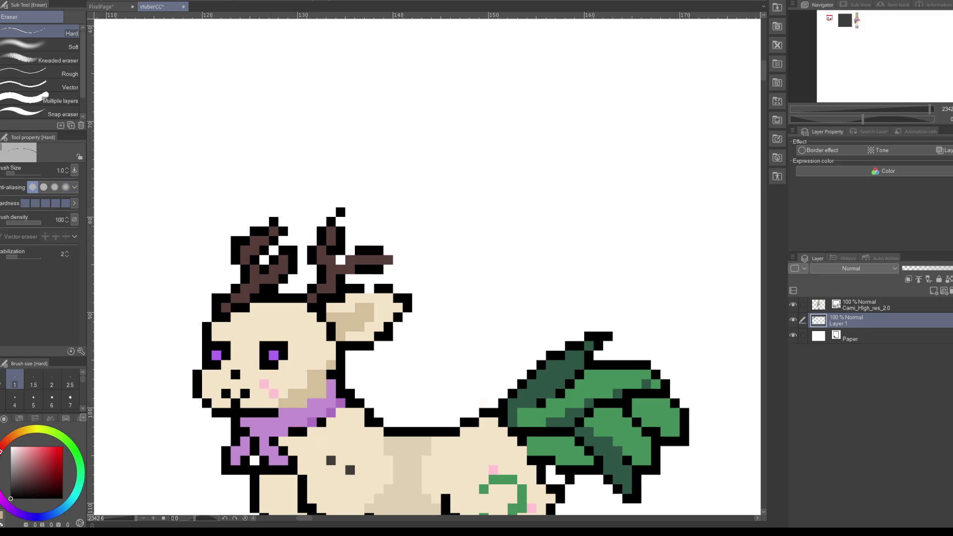
key(p)
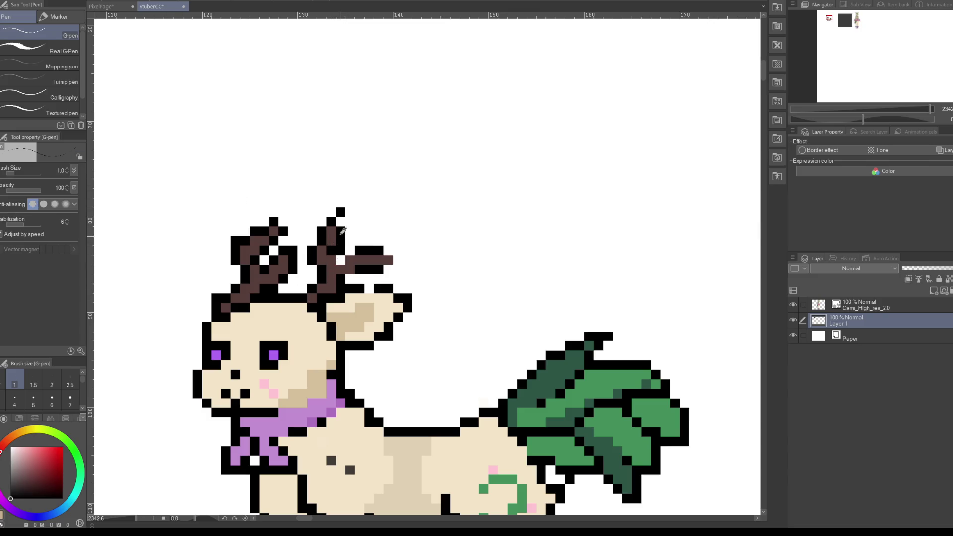
Step: Recolour the right antler's tip dark brown and fill its gaps and top bar in black
alt+click(338, 234)
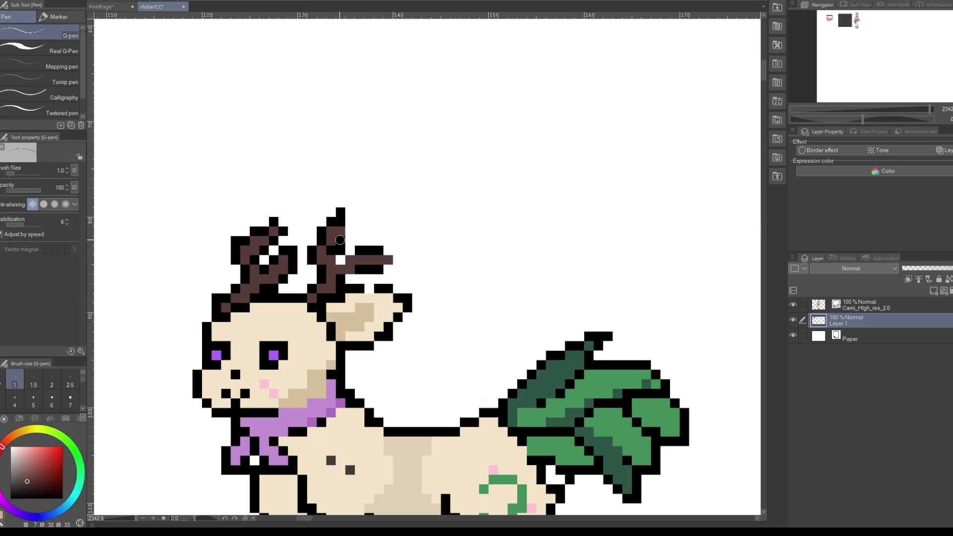
click(340, 221)
alt+click(342, 233)
click(350, 222)
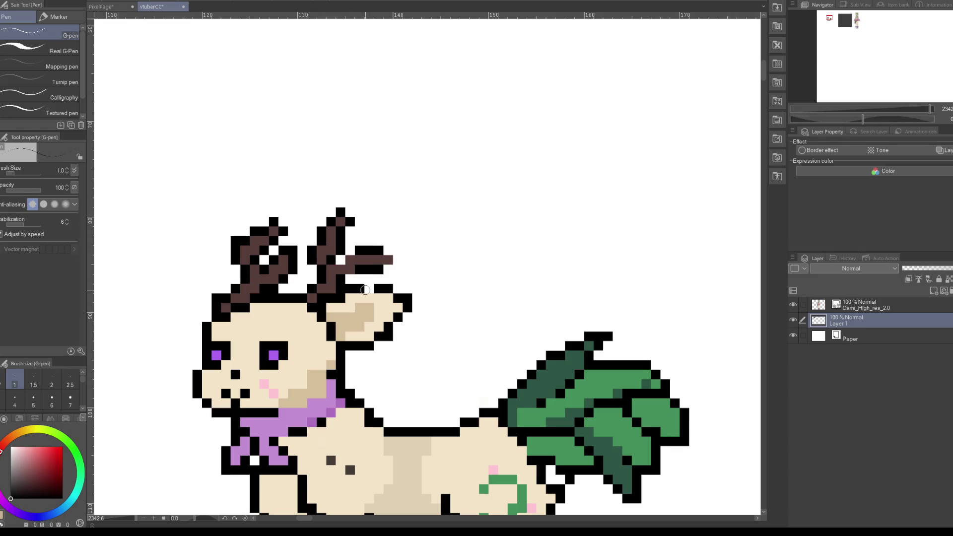
click(340, 259)
click(350, 251)
click(350, 279)
scroll(312, 320, down, 2)
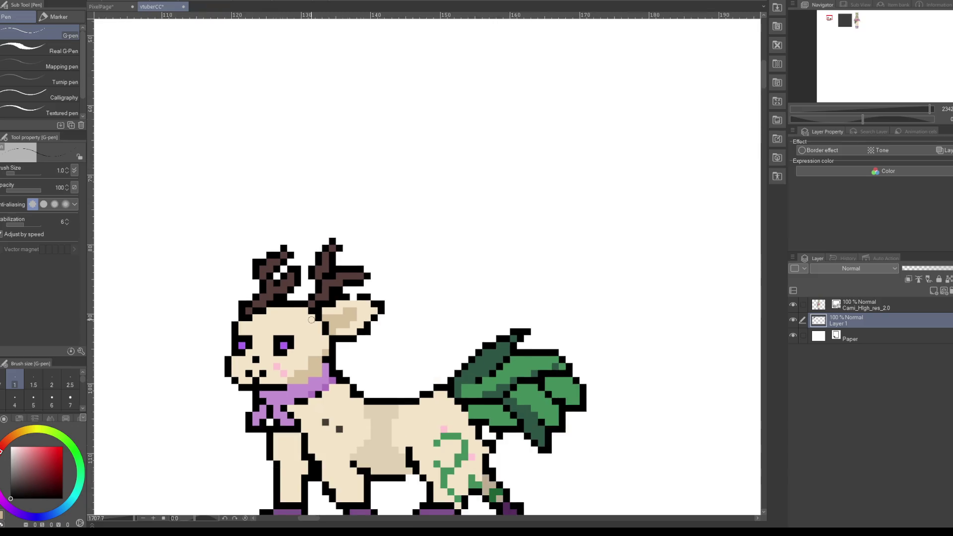
scroll(311, 320, down, 3)
scroll(305, 417, up, 3)
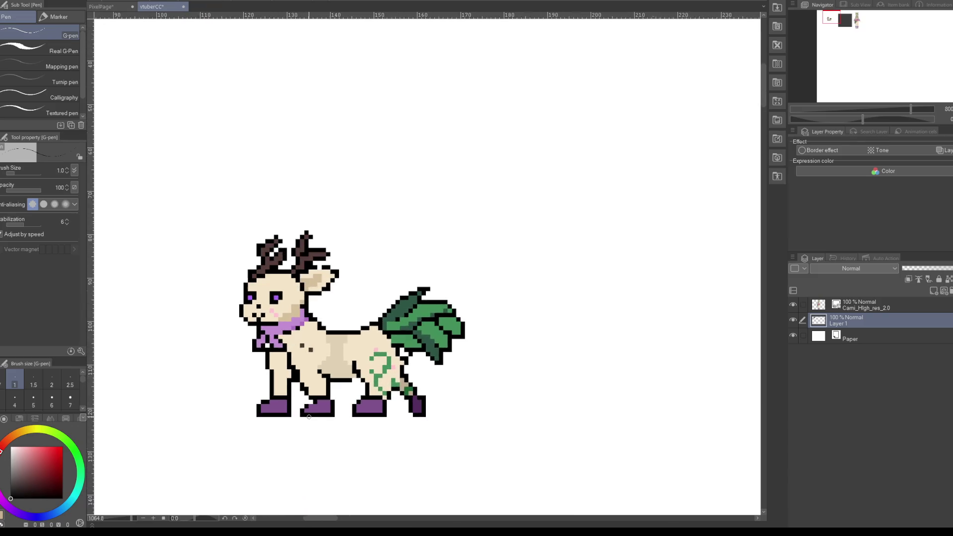
Step: Add black nose pixels to the deer's muzzle
alt+click(264, 281)
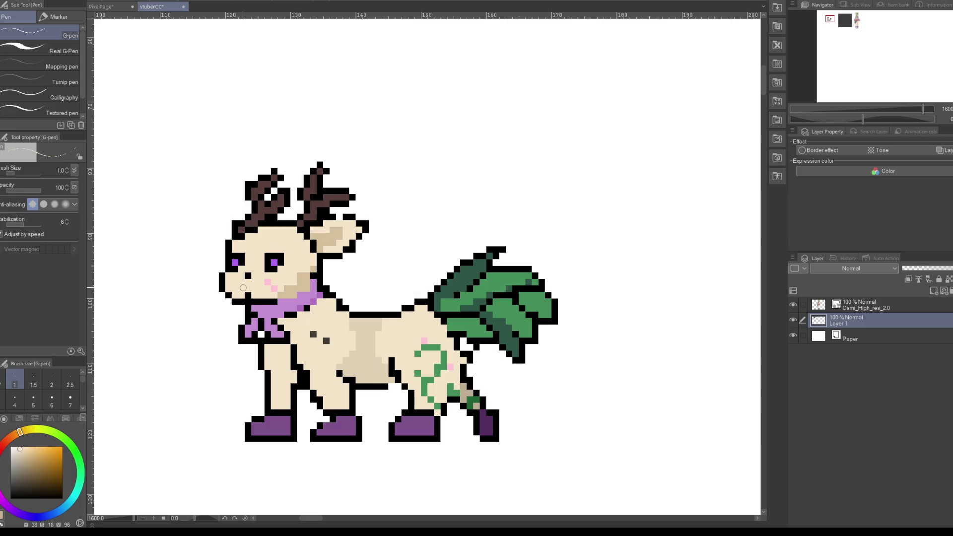
scroll(171, 322, down, 3)
scroll(240, 339, up, 3)
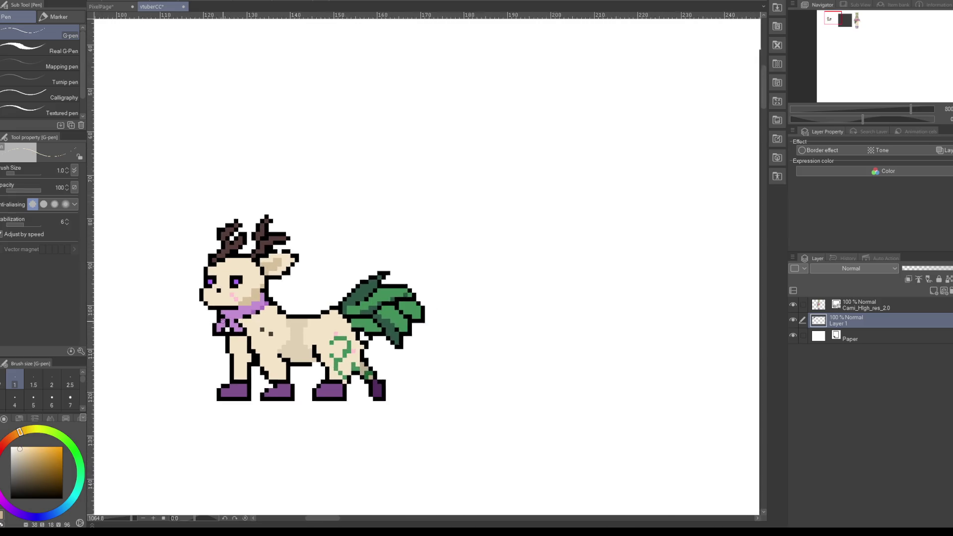
key(x)
click(217, 294)
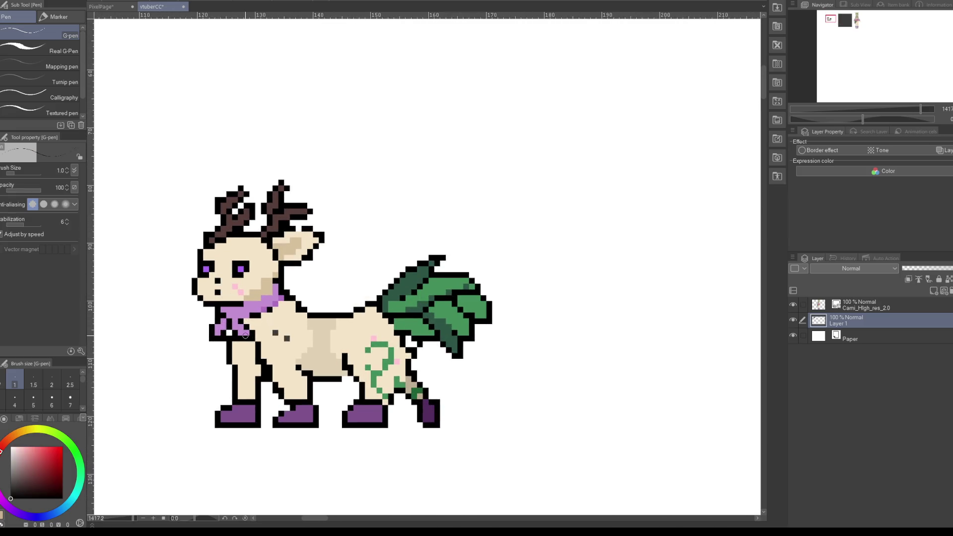
click(212, 292)
Step: Repaint two muzzle pixels in the cheek's tan, then sample the cheek's light pink
alt+click(260, 288)
click(212, 293)
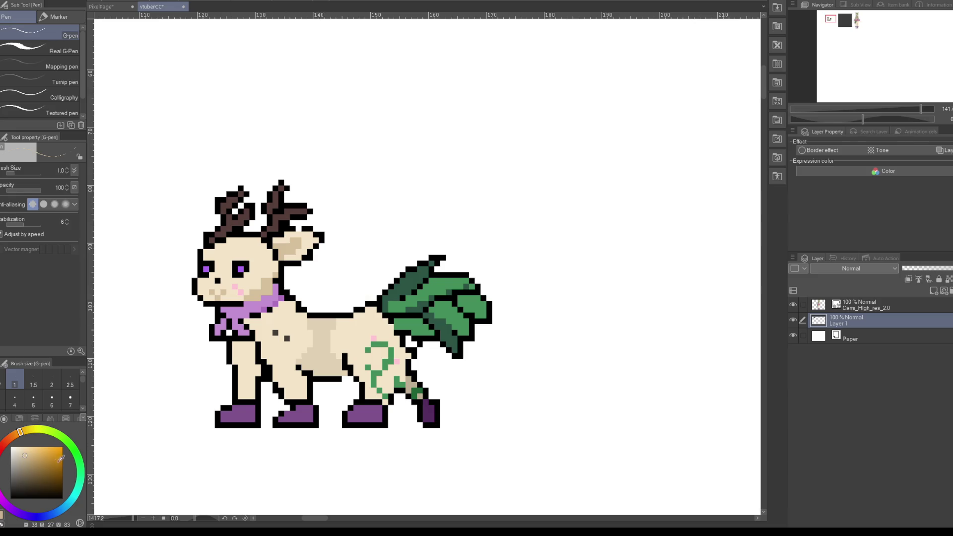
click(218, 298)
scroll(265, 294, down, 1)
scroll(266, 293, down, 1)
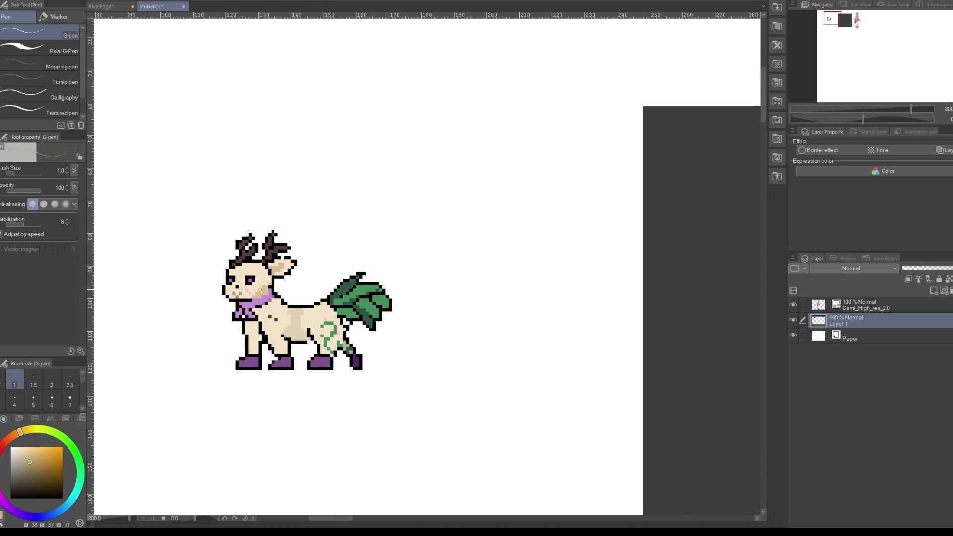
scroll(260, 290, up, 1)
scroll(260, 290, up, 1)
scroll(355, 316, down, 2)
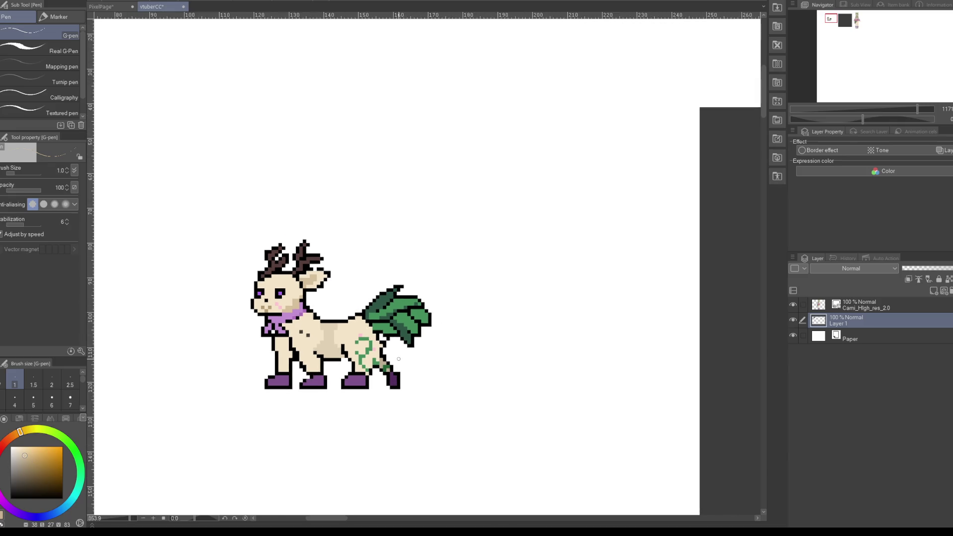
scroll(434, 357, down, 1)
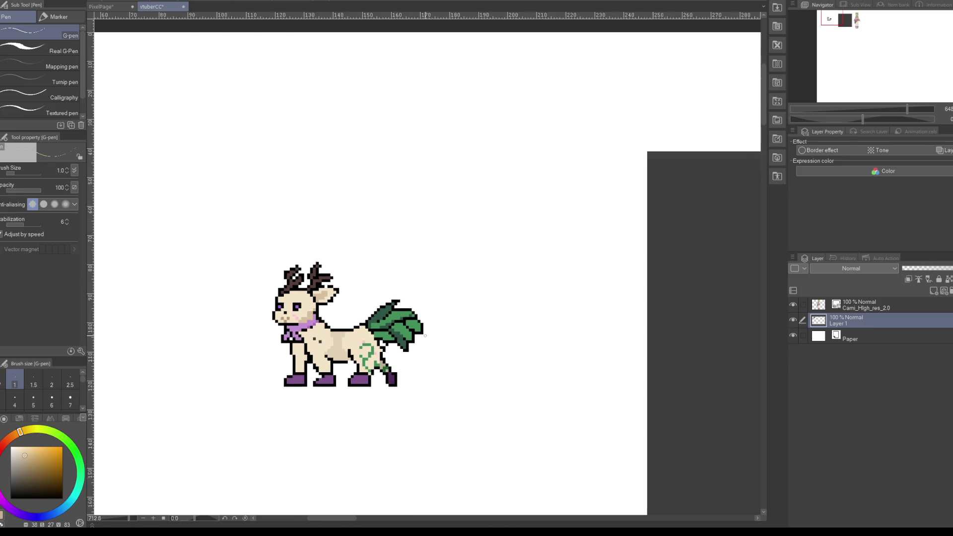
scroll(394, 333, up, 1)
scroll(377, 330, up, 1)
scroll(268, 325, up, 1)
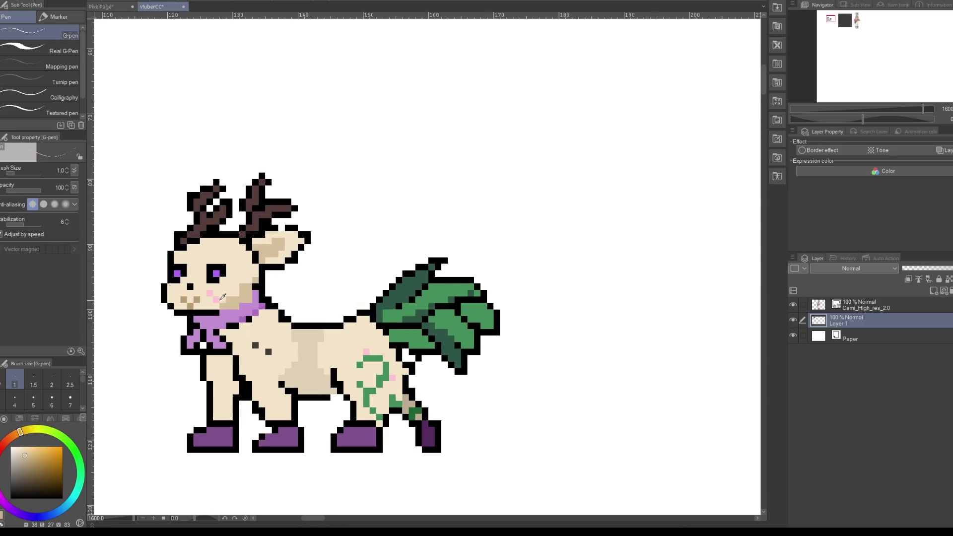
alt+click(215, 296)
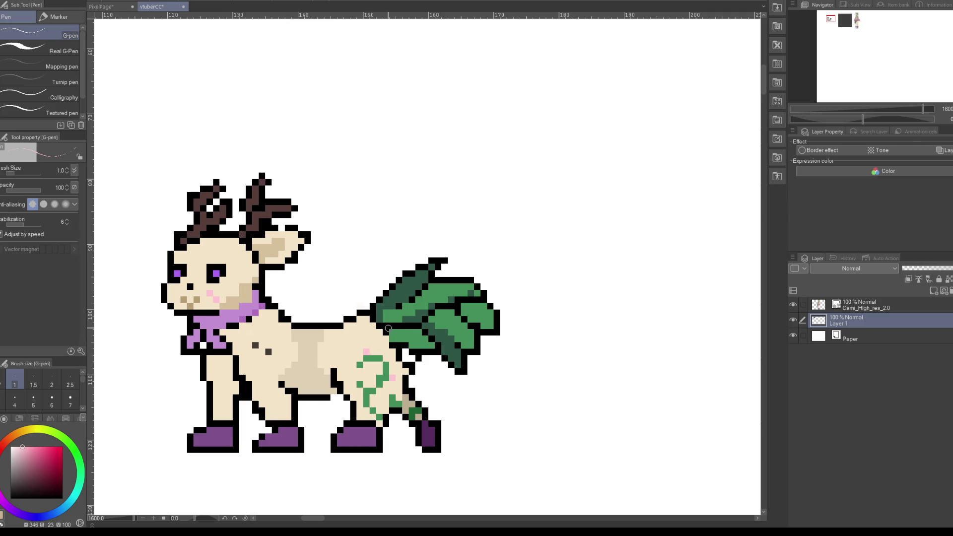
drag(280, 430, 295, 430)
drag(355, 427, 371, 432)
drag(231, 430, 209, 429)
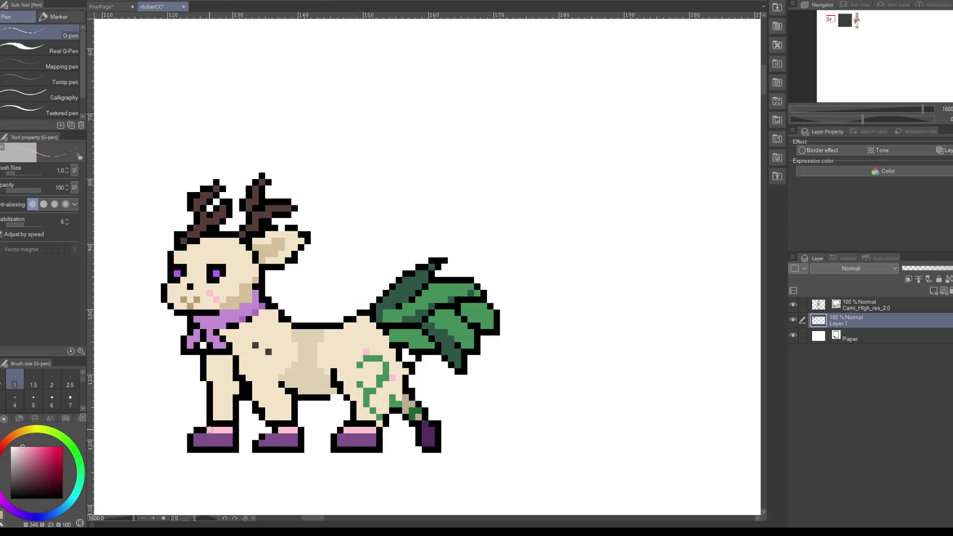
scroll(390, 404, down, 1)
scroll(390, 404, down, 1)
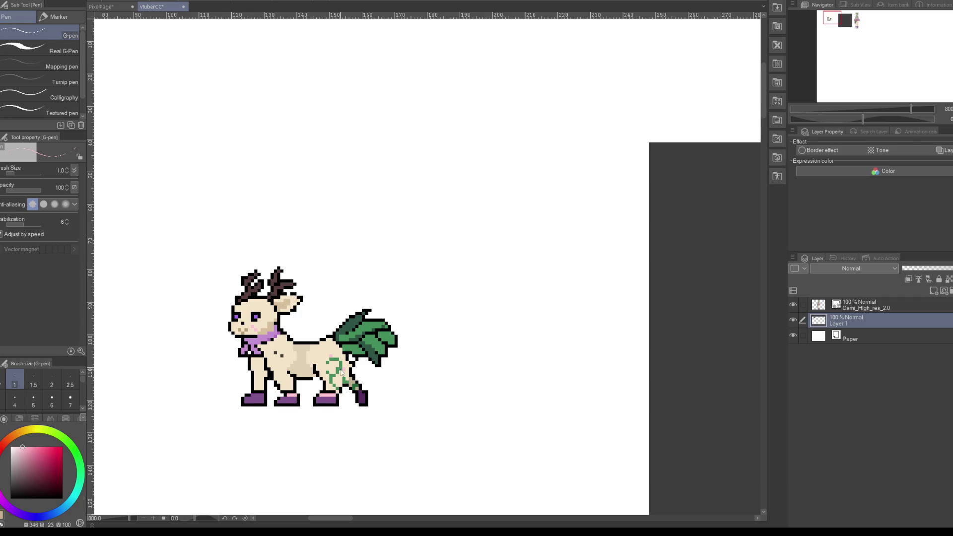
scroll(243, 336, down, 1)
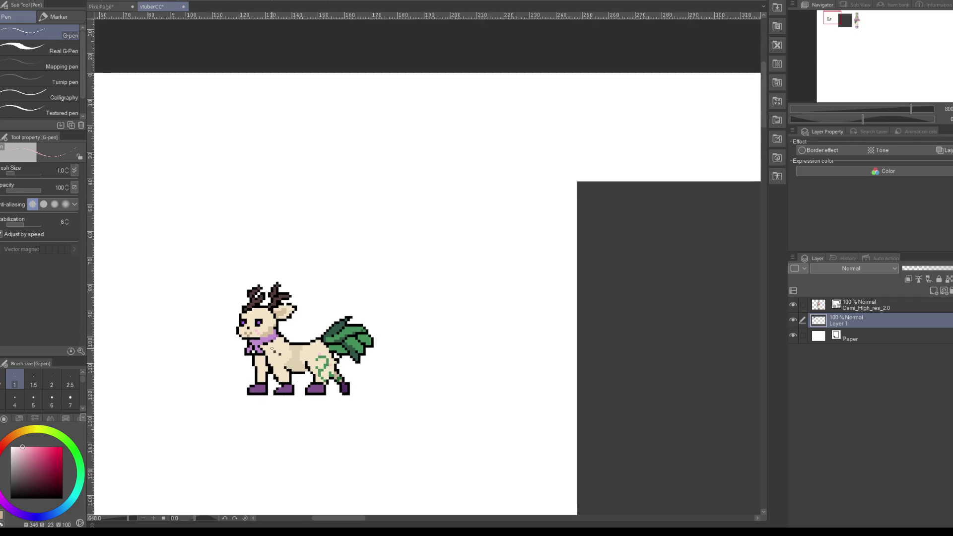
scroll(238, 336, down, 1)
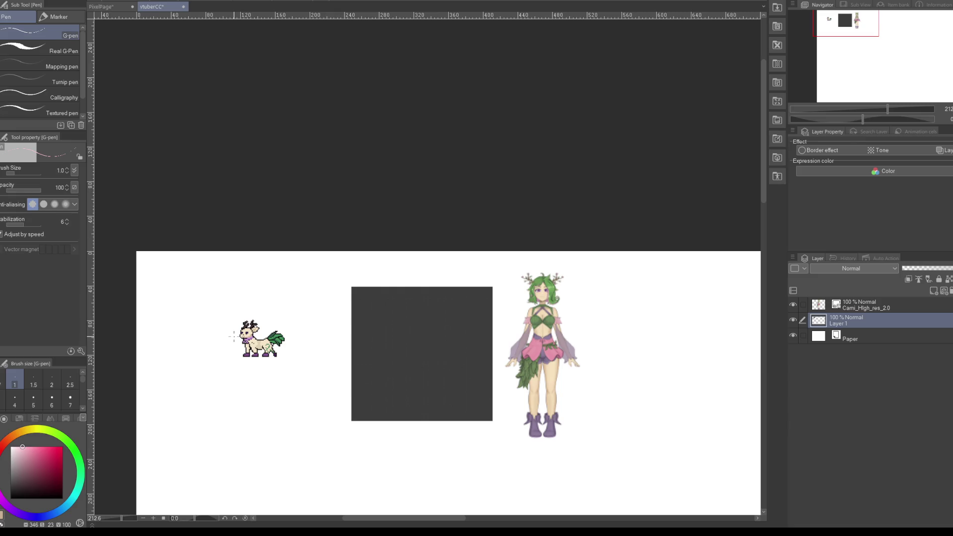
scroll(234, 336, up, 4)
scroll(283, 355, up, 2)
scroll(285, 347, down, 1)
scroll(287, 343, up, 1)
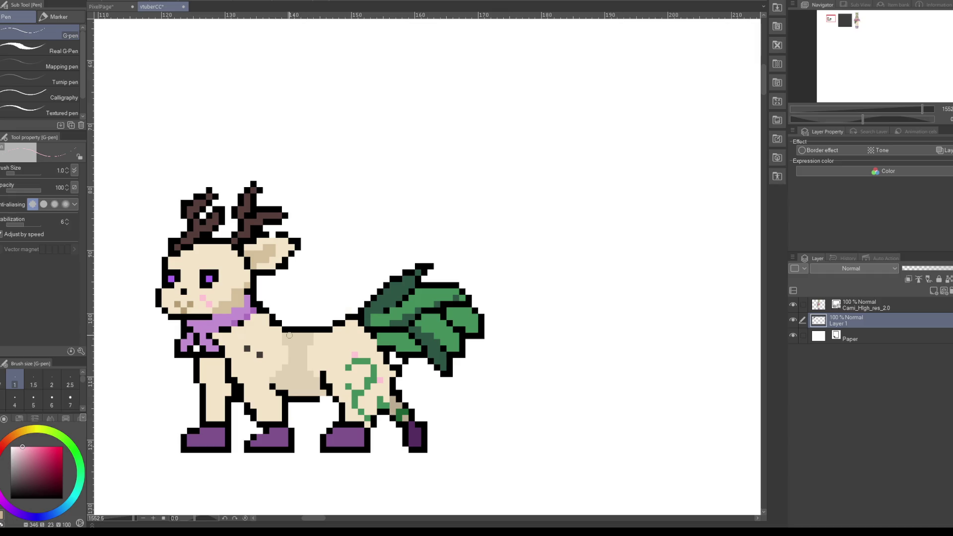
drag(308, 365, 300, 337)
key(ctrl+z)
scroll(296, 327, down, 2)
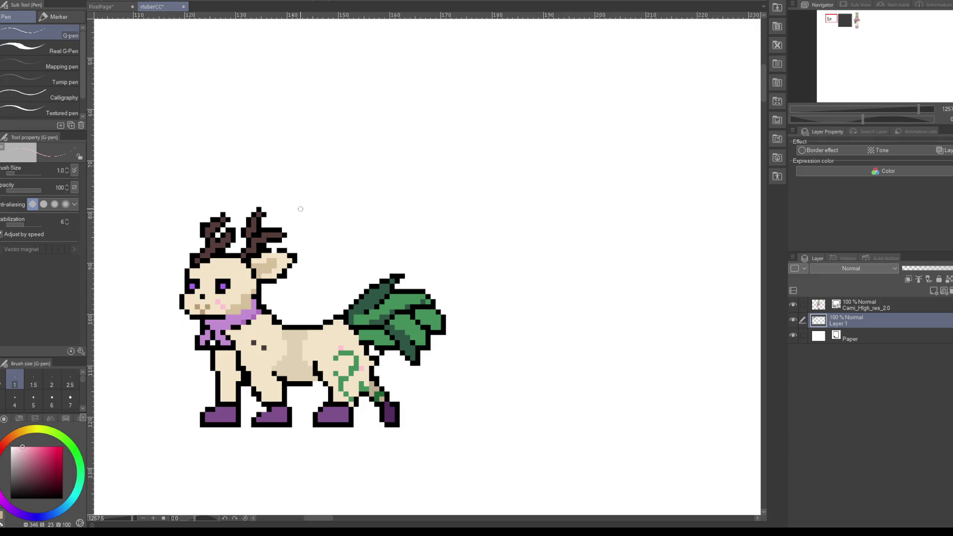
Step: Paint a paler cream strip across the deer's forehead
alt+click(259, 210)
scroll(261, 210, down, 2)
scroll(318, 273, down, 2)
scroll(375, 339, down, 1)
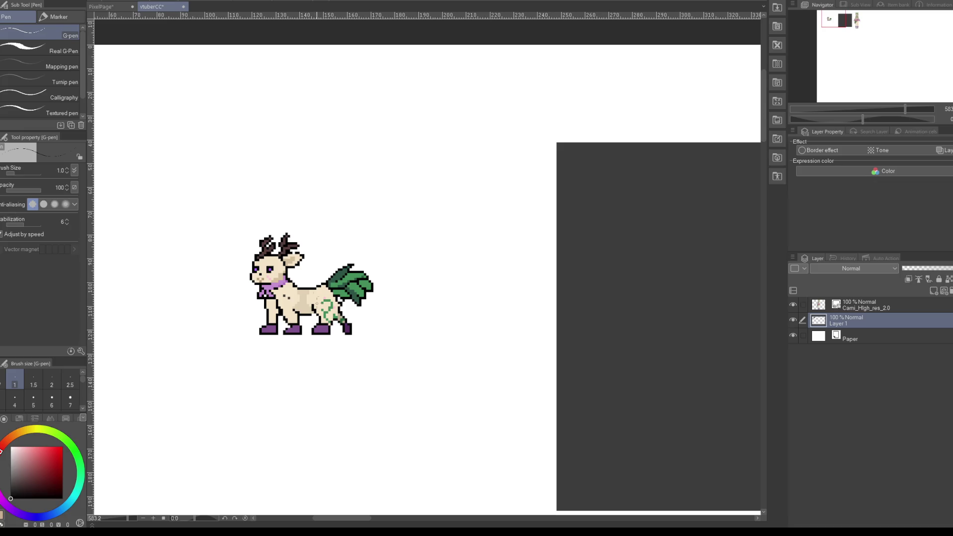
scroll(297, 283, up, 2)
scroll(308, 258, up, 2)
alt+click(249, 250)
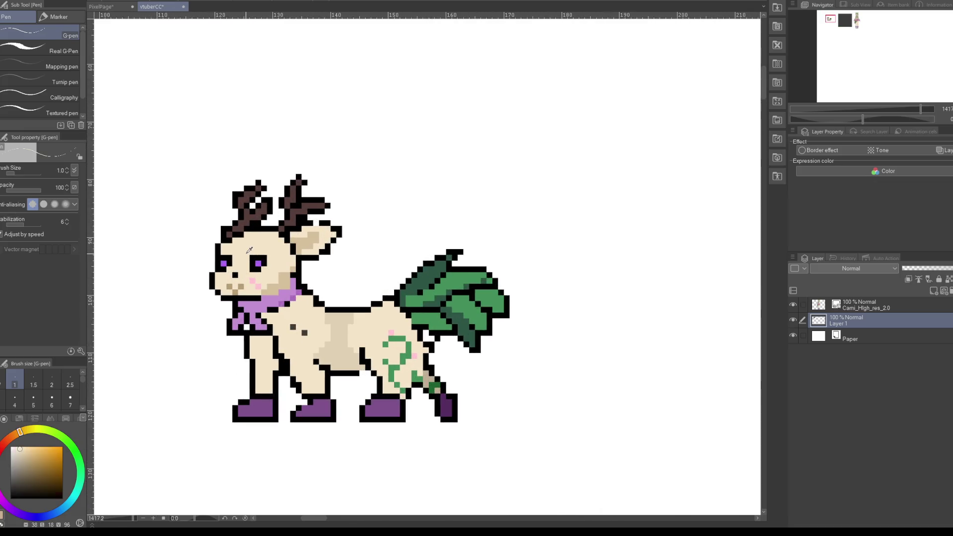
scroll(260, 250, down, 2)
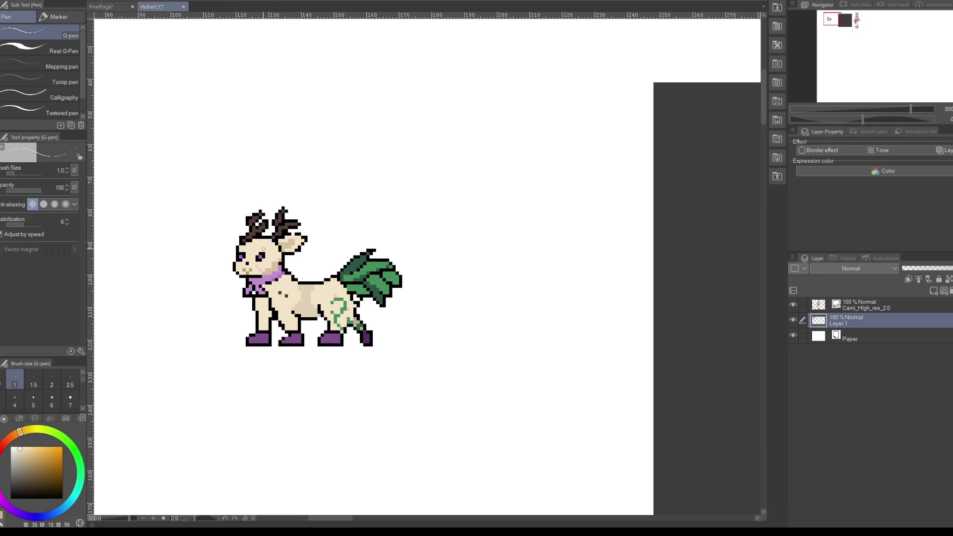
scroll(263, 249, up, 2)
scroll(260, 255, up, 1)
alt+click(256, 258)
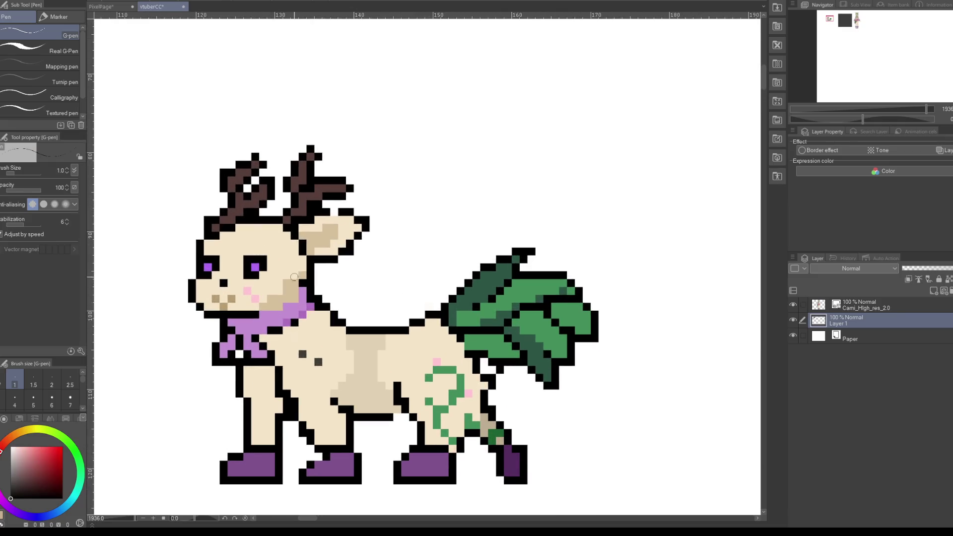
alt+click(293, 288)
click(13, 448)
mouse_move(238, 227)
mouse_down()
mouse_move(280, 227)
mouse_move(215, 244)
mouse_up()
Step: Shade the lower hind and front legs with tan sampled from the body
alt+click(237, 249)
scroll(257, 253, down, 3)
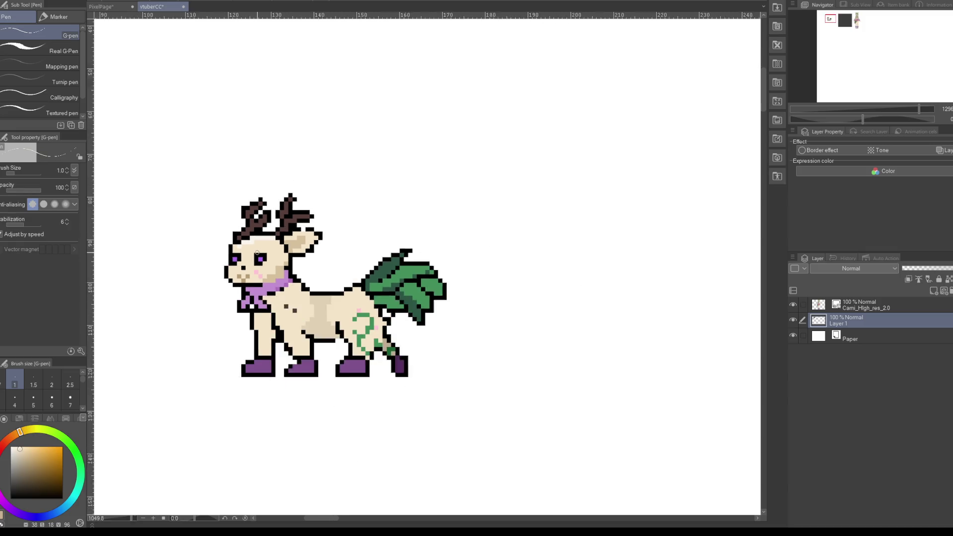
scroll(257, 253, up, 2)
alt+click(294, 326)
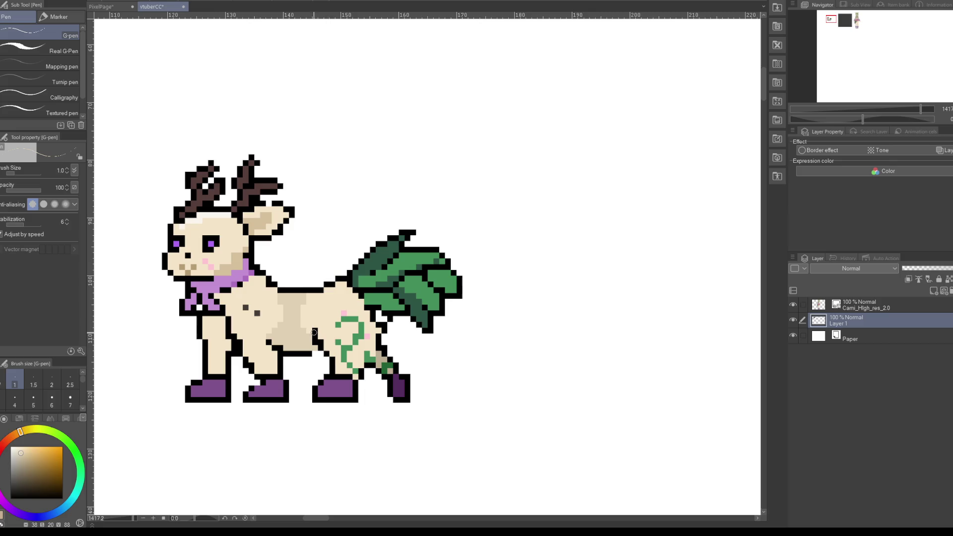
drag(337, 369, 351, 376)
scroll(349, 356, down, 2)
scroll(270, 362, up, 2)
drag(269, 361, 266, 364)
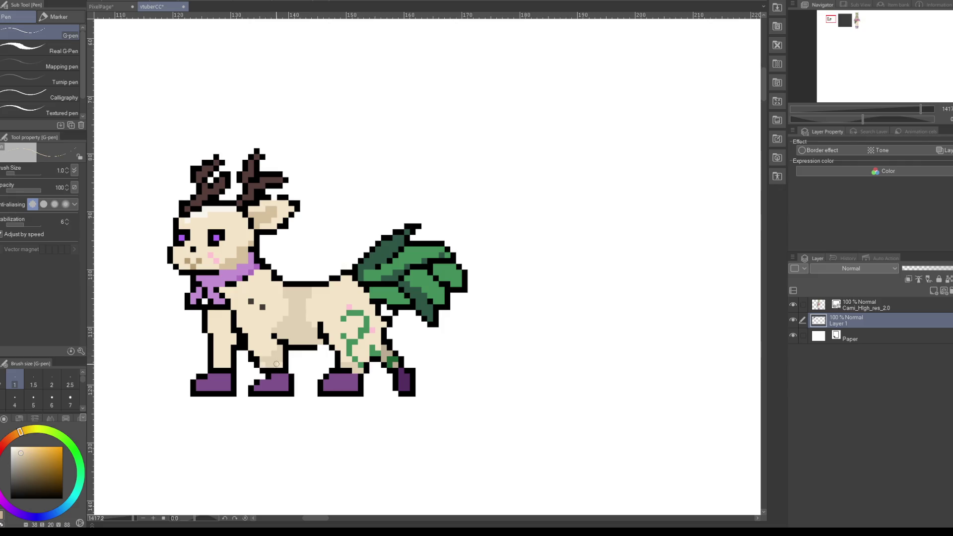
drag(214, 365, 232, 337)
scroll(278, 310, down, 3)
scroll(293, 313, down, 3)
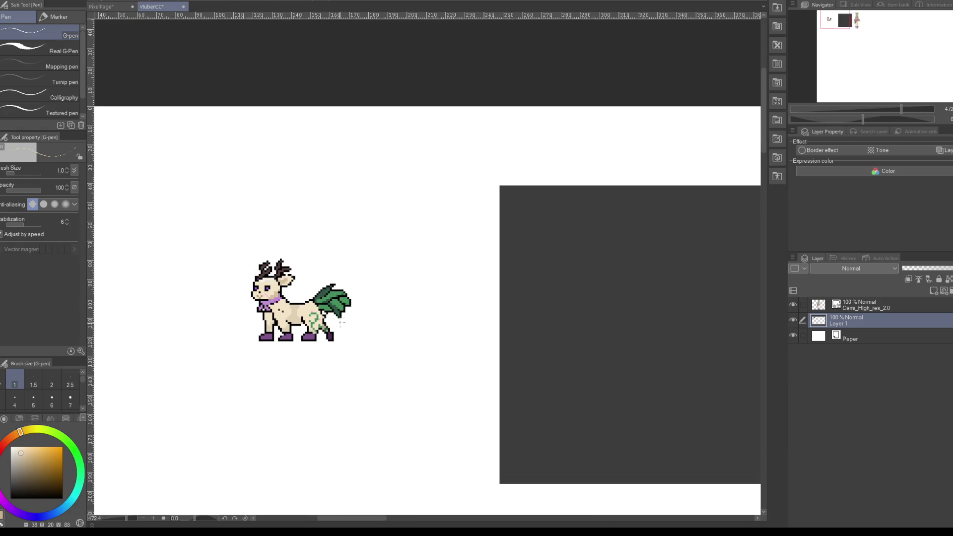
scroll(298, 286, up, 3)
scroll(299, 286, up, 2)
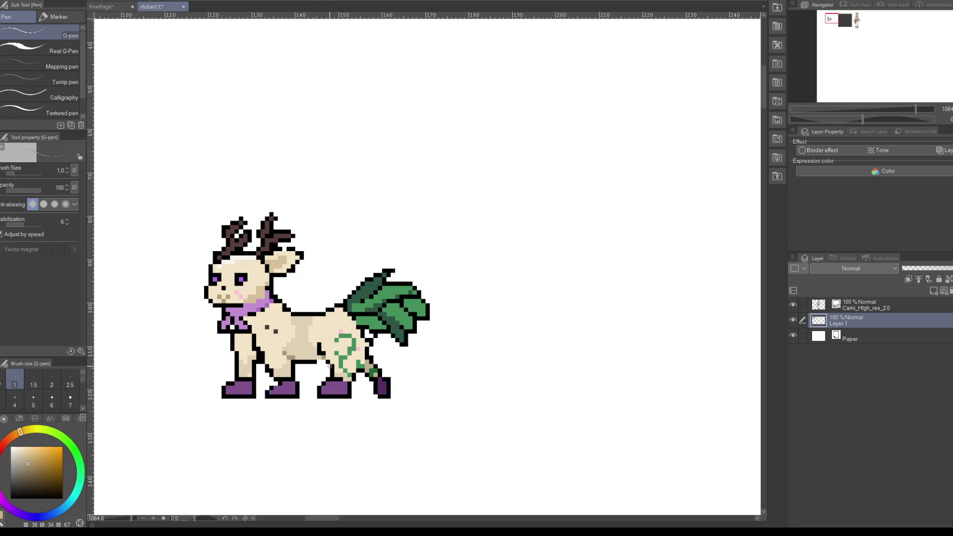
Step: Sample black from the head outline and draw a pixel ear outline left of the head
scroll(281, 340, down, 4)
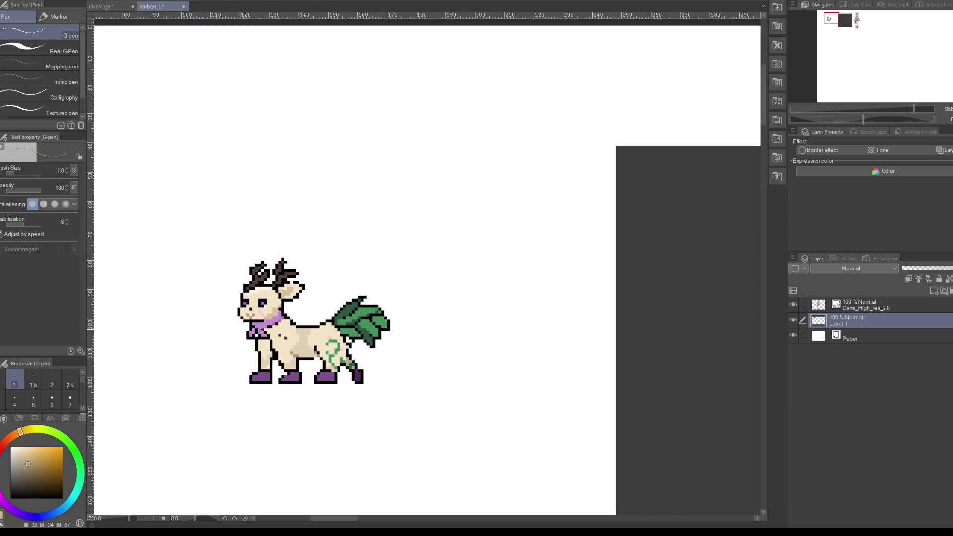
scroll(296, 351, up, 2)
scroll(293, 347, up, 2)
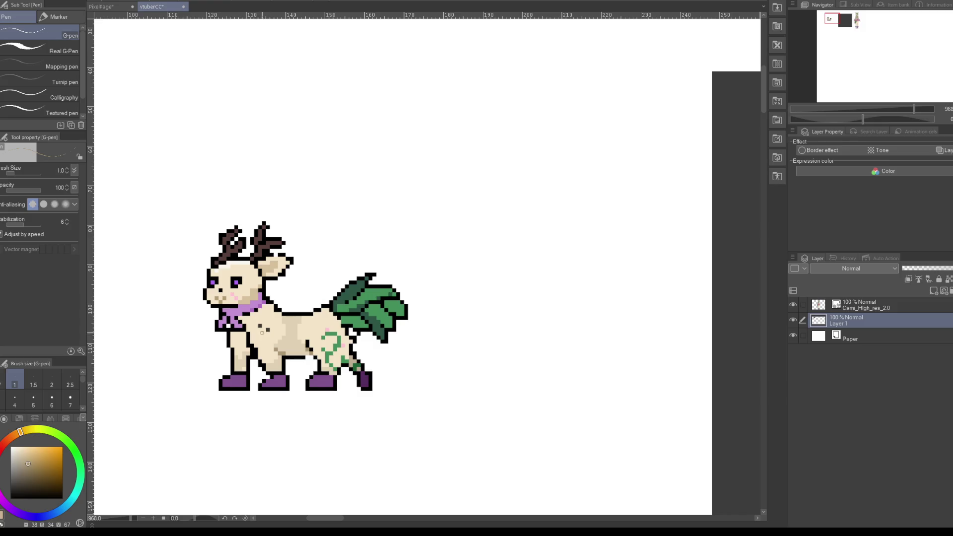
alt+click(255, 308)
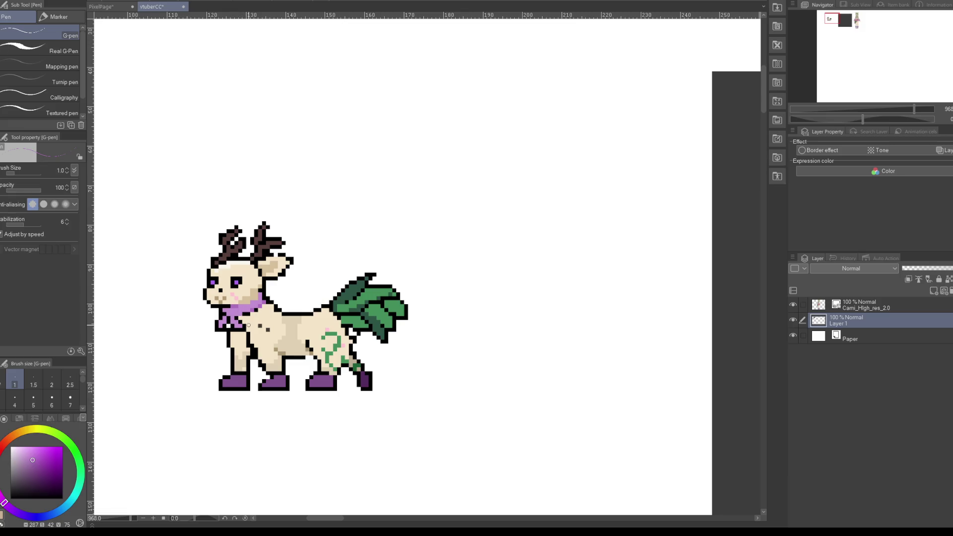
alt+click(231, 298)
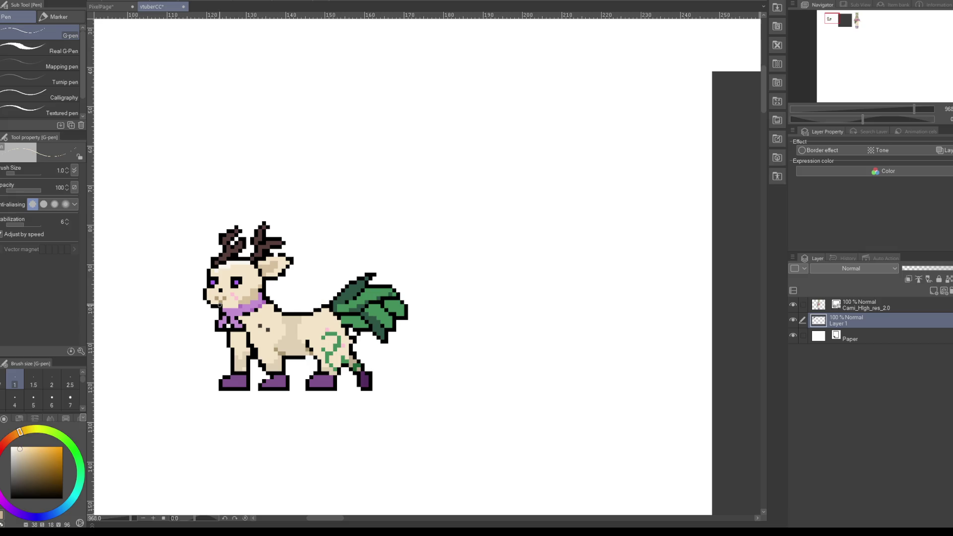
scroll(222, 277, up, 2)
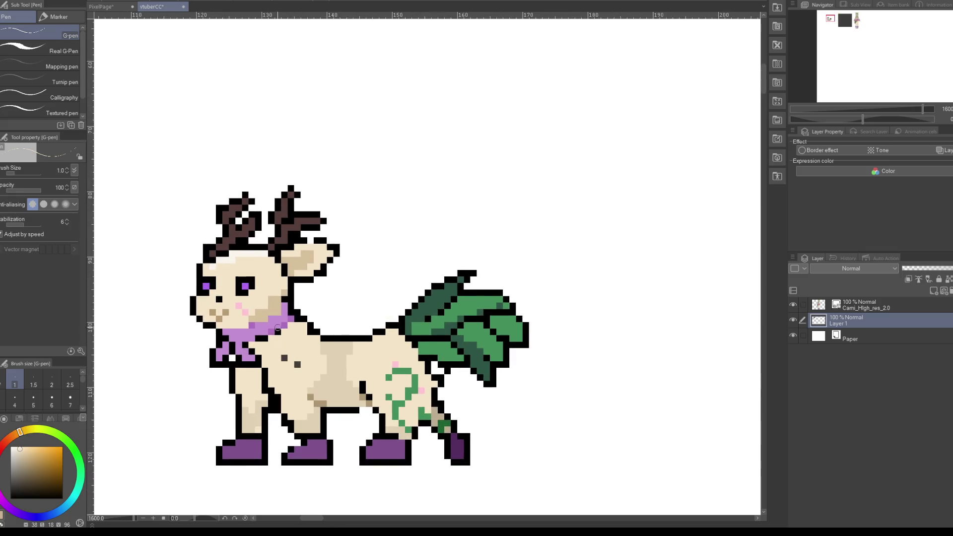
scroll(248, 318, down, 3)
scroll(269, 342, down, 1)
scroll(269, 342, up, 1)
scroll(269, 342, up, 1)
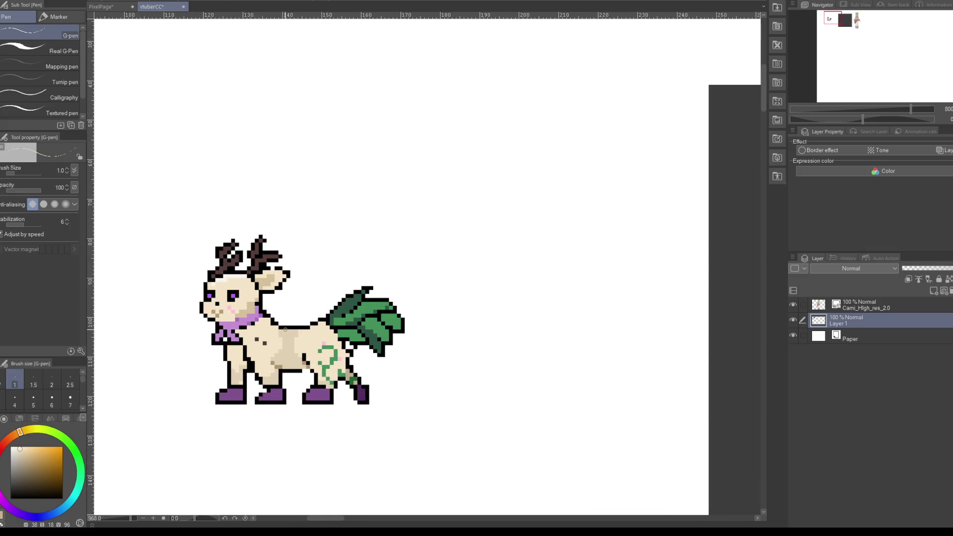
alt+click(272, 290)
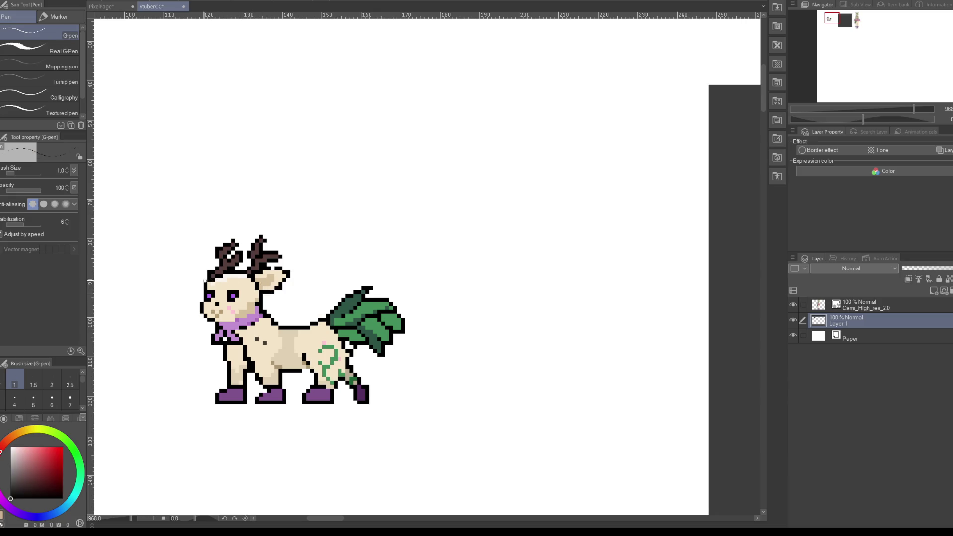
mouse_move(203, 291)
mouse_down()
mouse_move(193, 264)
mouse_move(206, 266)
mouse_up()
Step: Undo the first ear, redraw the left ear outline and fill it with cream
key(ctrl+z)
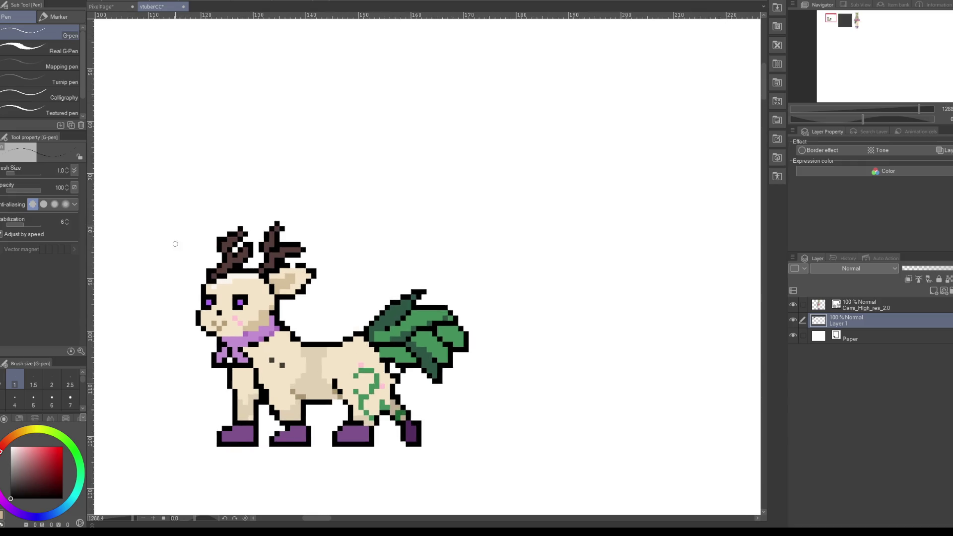
scroll(181, 256, up, 3)
drag(215, 321, 235, 283)
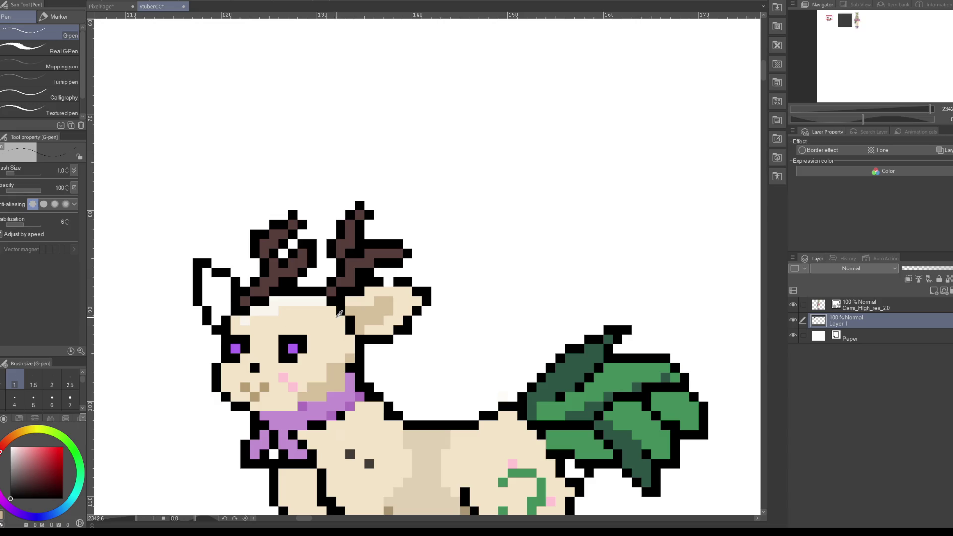
alt+click(368, 301)
mouse_move(217, 321)
mouse_down()
mouse_move(208, 280)
mouse_move(226, 282)
mouse_up()
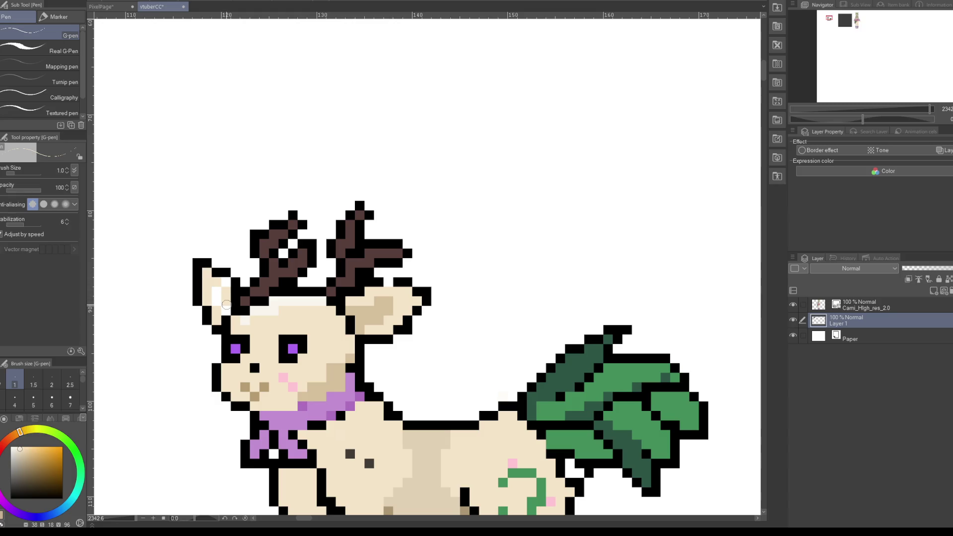
Step: Shade the inside of the left ear with tan sampled from the right ear
alt+click(361, 314)
drag(224, 308, 221, 291)
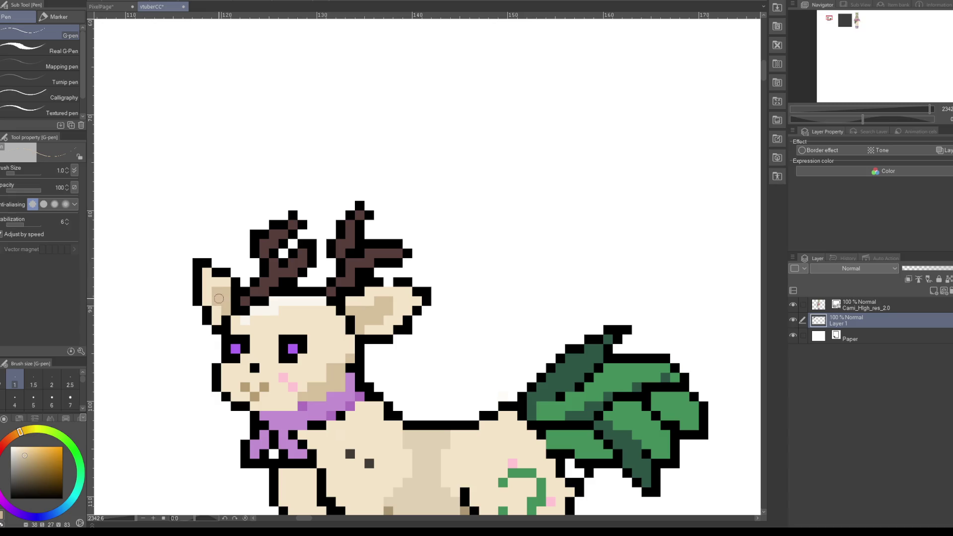
scroll(227, 291, down, 2)
scroll(228, 290, down, 2)
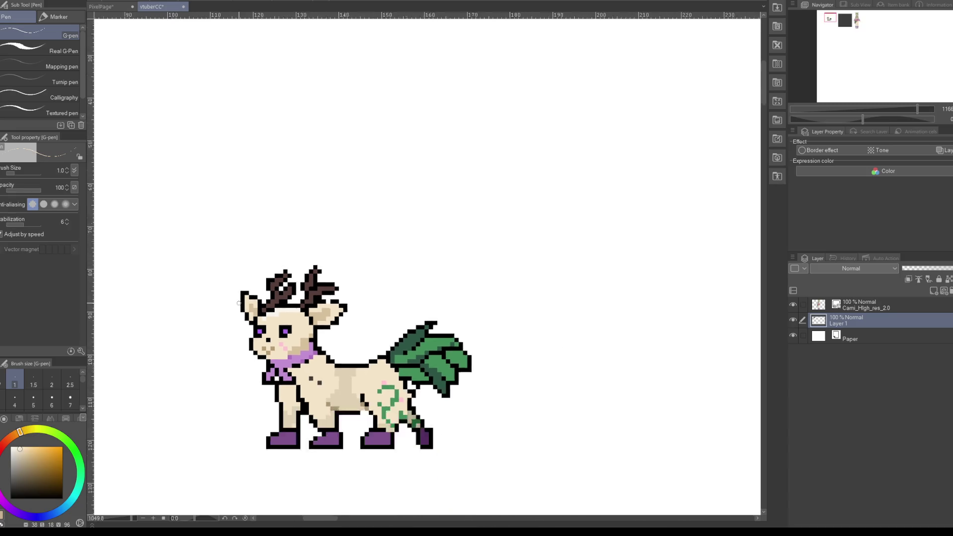
scroll(228, 290, down, 2)
scroll(266, 350, up, 2)
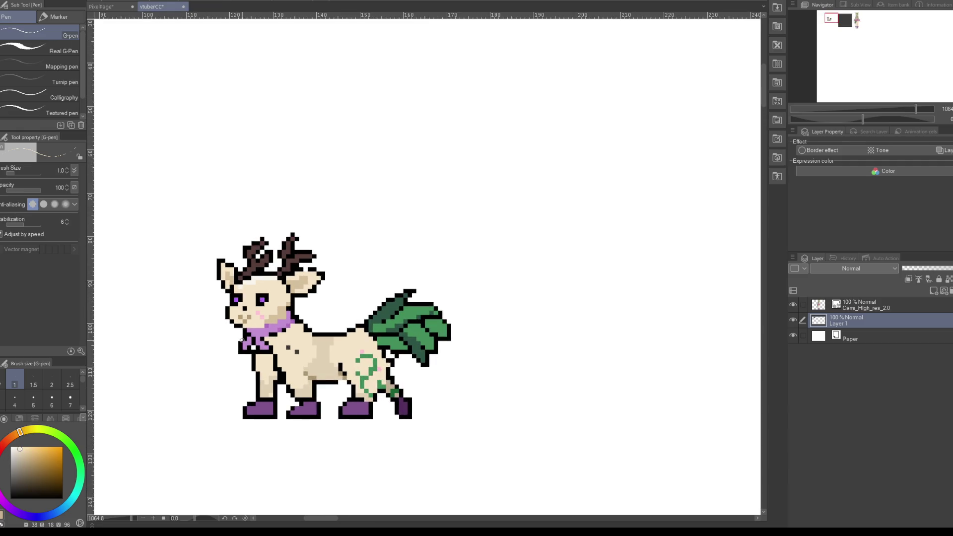
scroll(344, 379, down, 1)
scroll(344, 379, down, 2)
scroll(222, 261, up, 2)
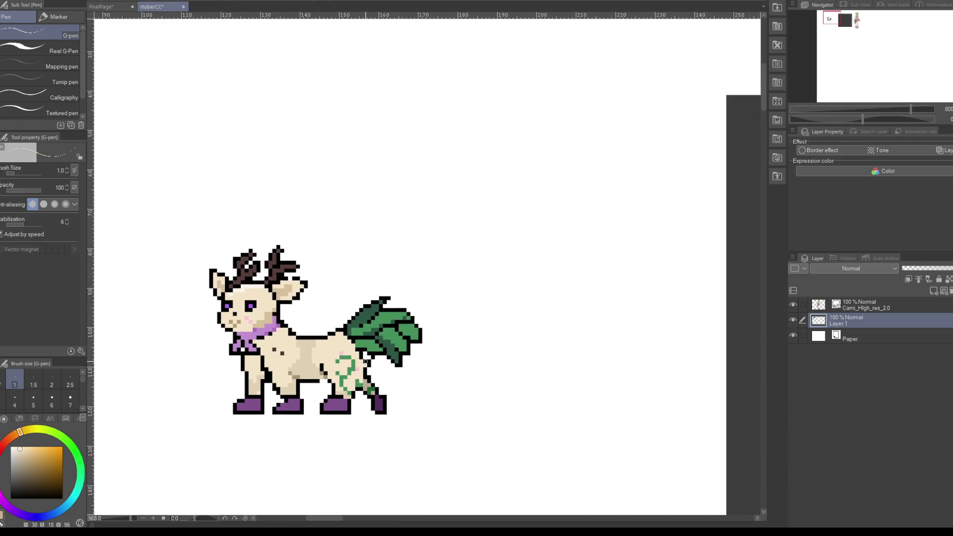
scroll(222, 261, up, 1)
scroll(222, 262, up, 1)
scroll(223, 262, up, 2)
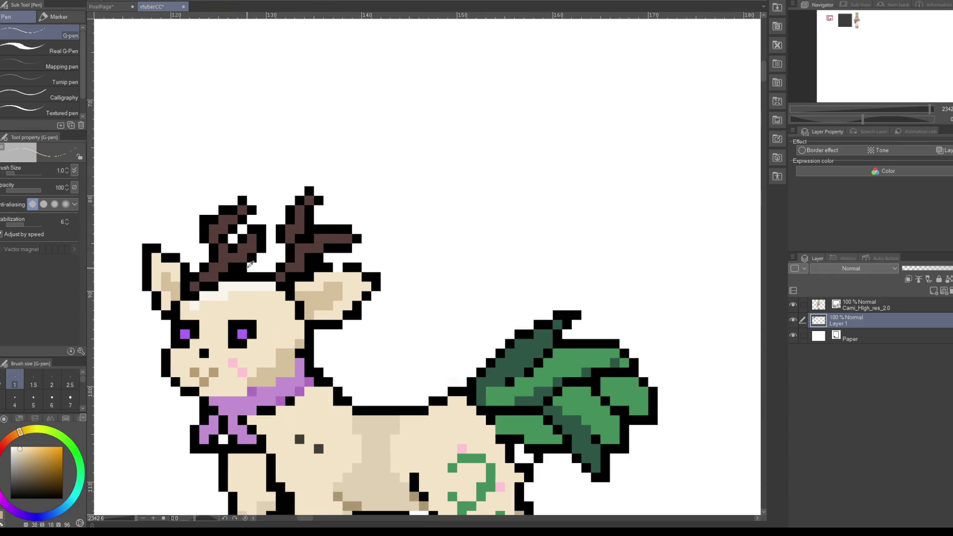
key(e)
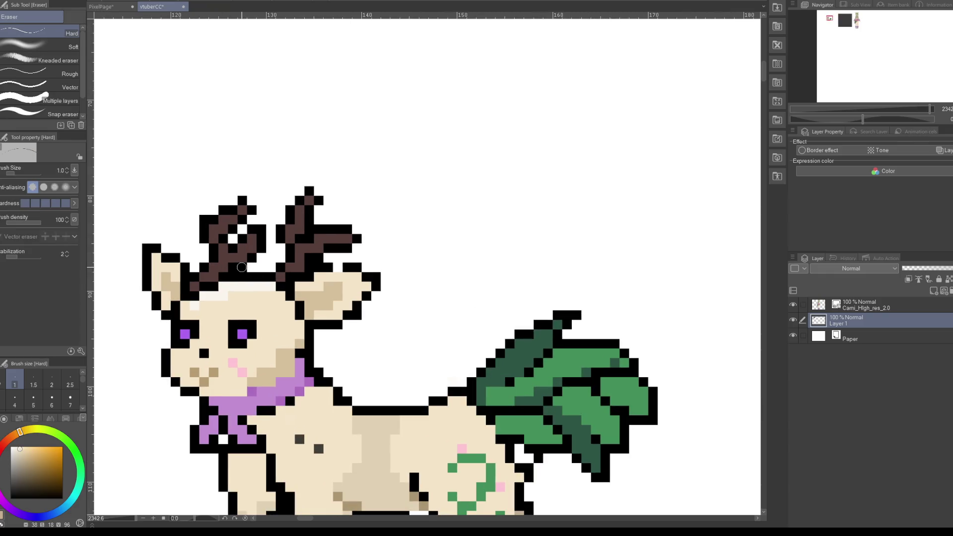
scroll(209, 282, down, 2)
scroll(199, 308, down, 2)
scroll(278, 323, down, 1)
scroll(316, 344, down, 1)
scroll(298, 342, up, 1)
scroll(248, 340, up, 2)
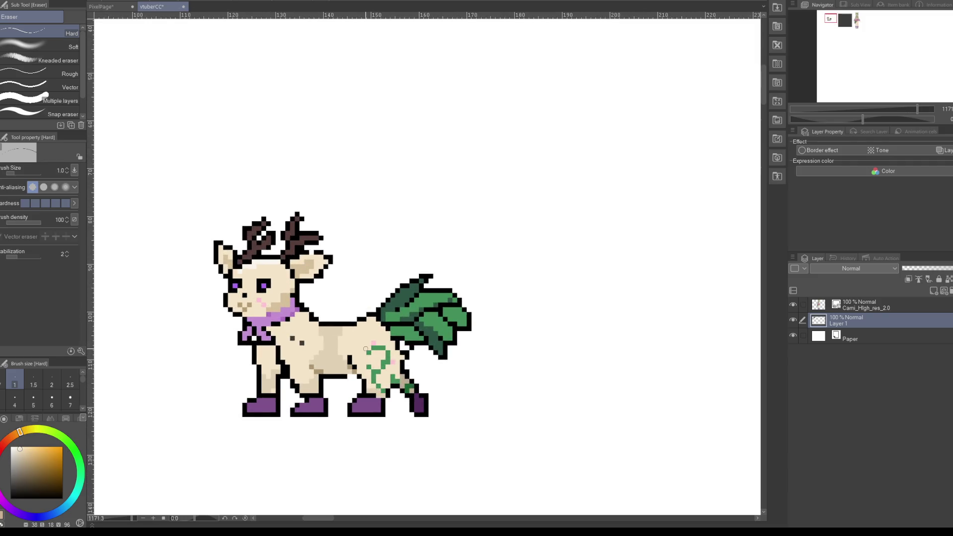
scroll(227, 337, down, 2)
scroll(226, 337, down, 1)
scroll(305, 342, up, 1)
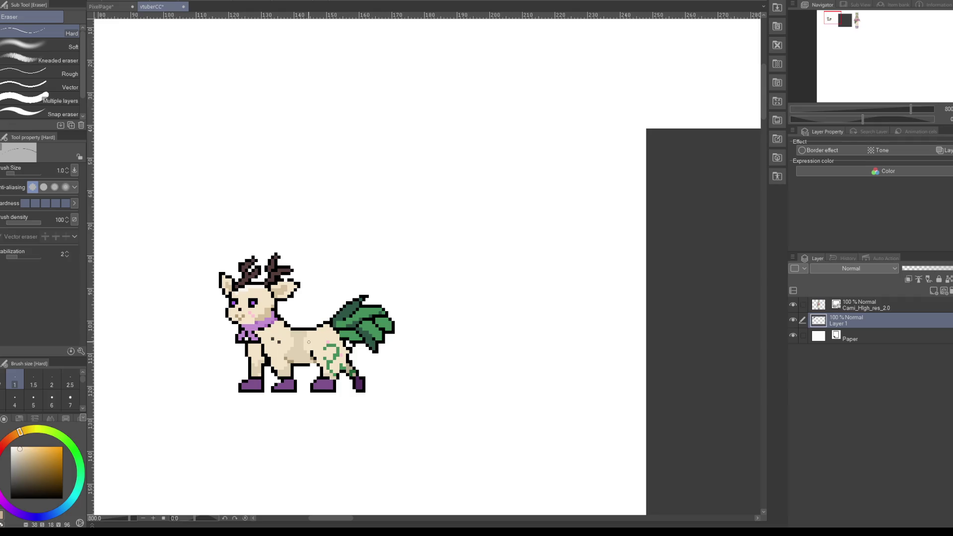
scroll(276, 332, up, 1)
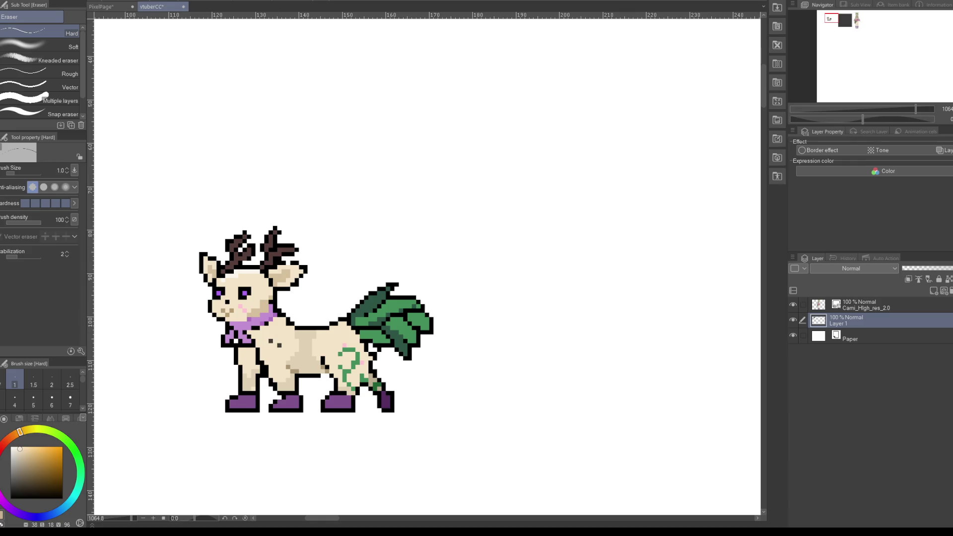
key(g)
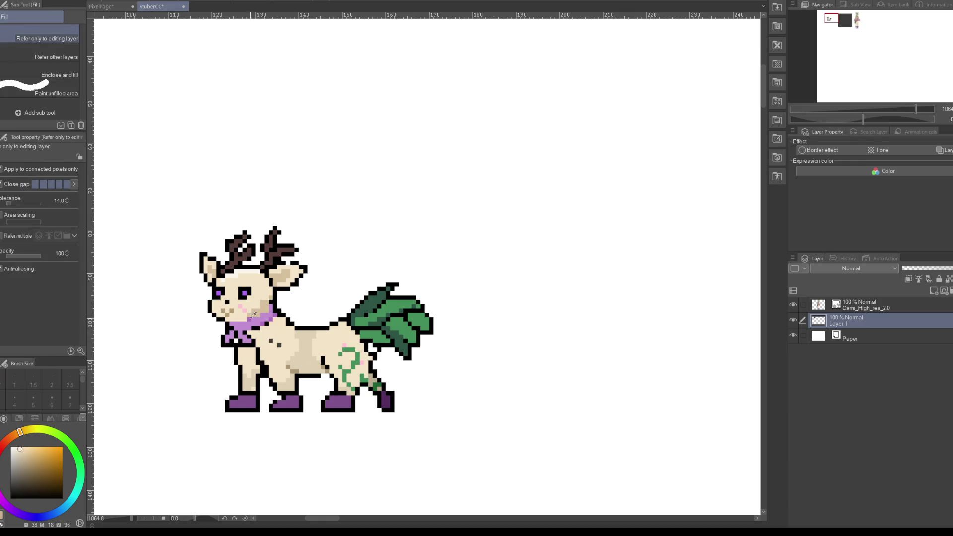
alt+click(243, 305)
click(254, 298)
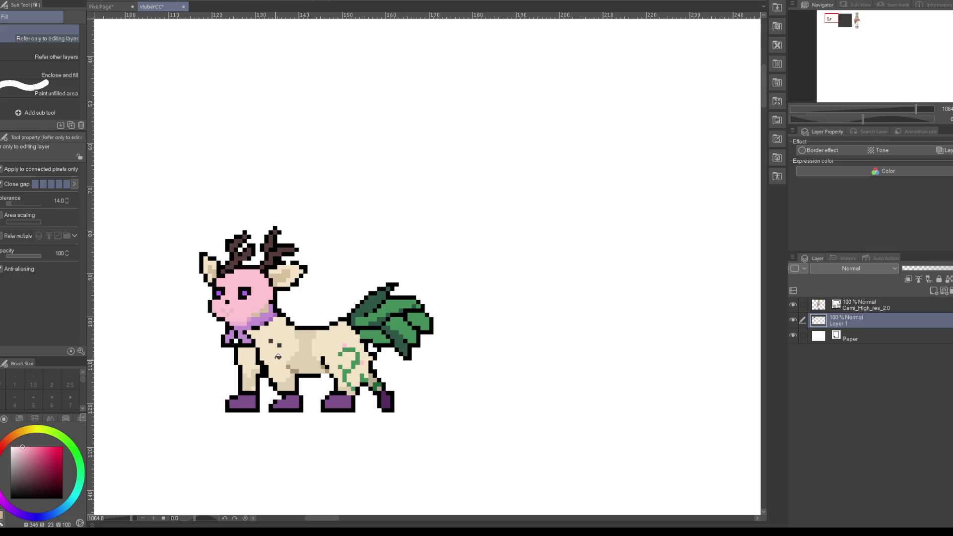
click(278, 356)
click(249, 364)
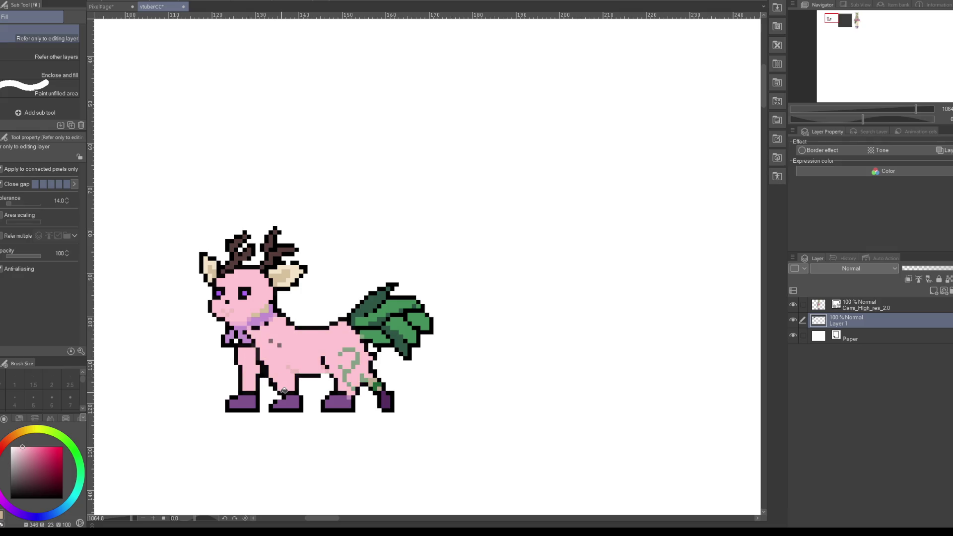
scroll(283, 391, down, 3)
scroll(251, 379, up, 3)
key(ctrl+z)
key(ctrl+z)
key(ctrl+z)
scroll(254, 391, down, 1)
scroll(265, 363, up, 2)
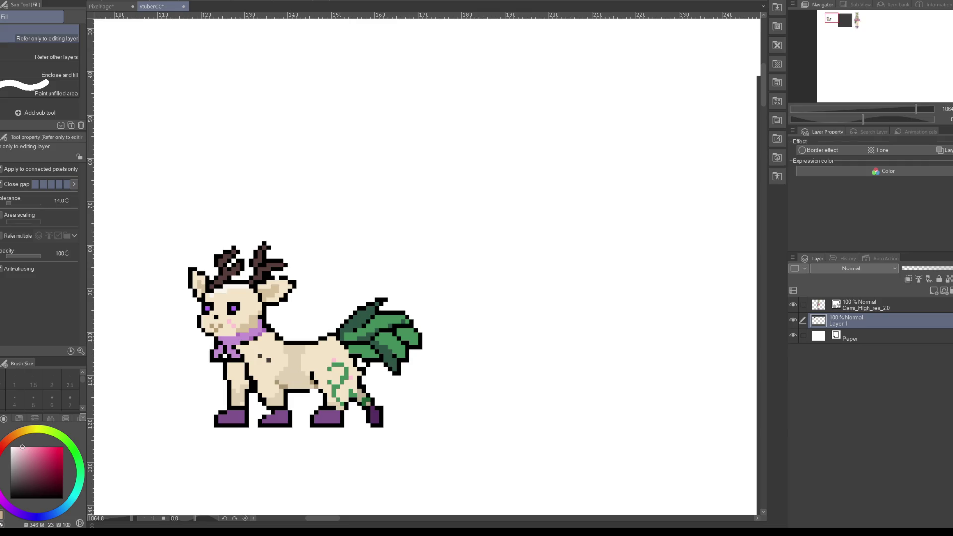
key(p)
key(p)
key(p)
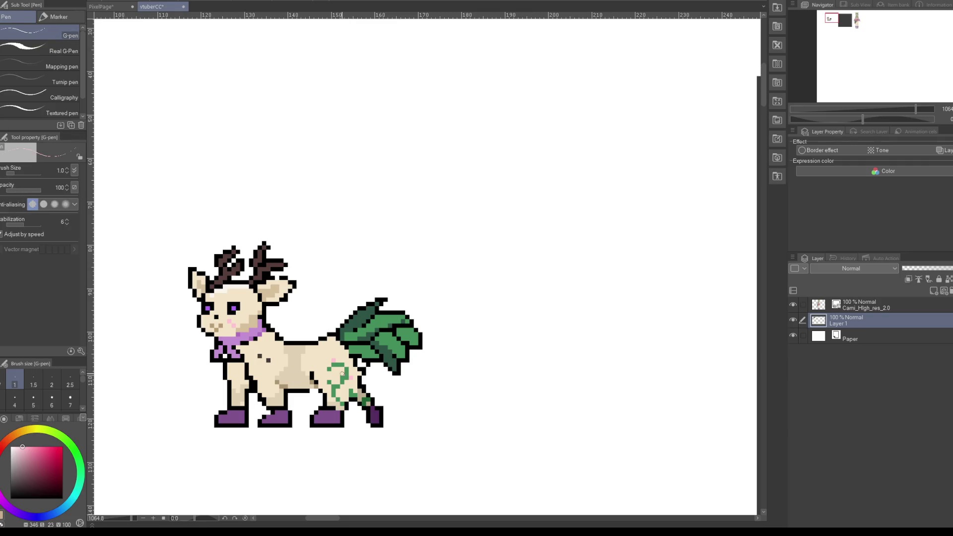
Step: Sample leaf green from the tail, try a green stroke on the body, then undo it
alt+click(358, 333)
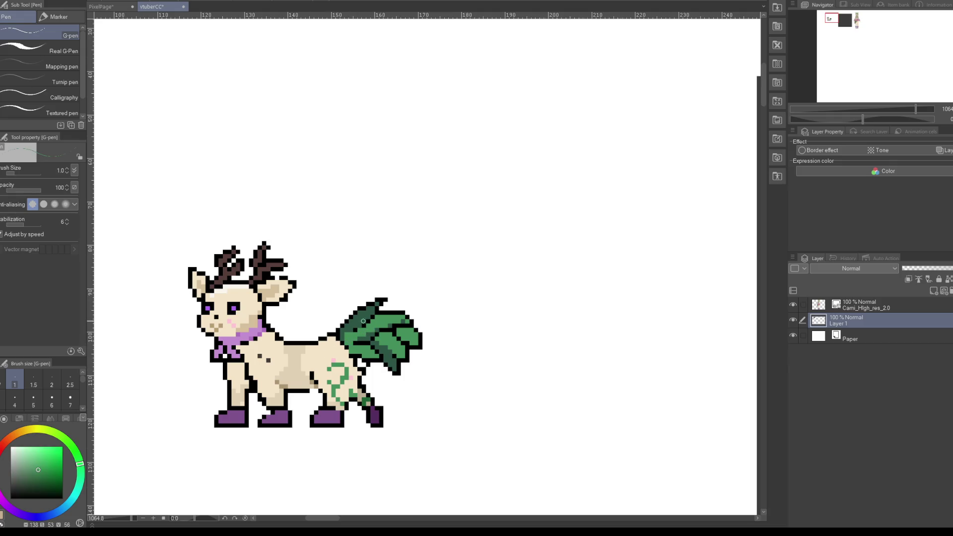
scroll(363, 321, down, 2)
scroll(363, 321, up, 1)
scroll(287, 325, down, 1)
scroll(287, 325, down, 2)
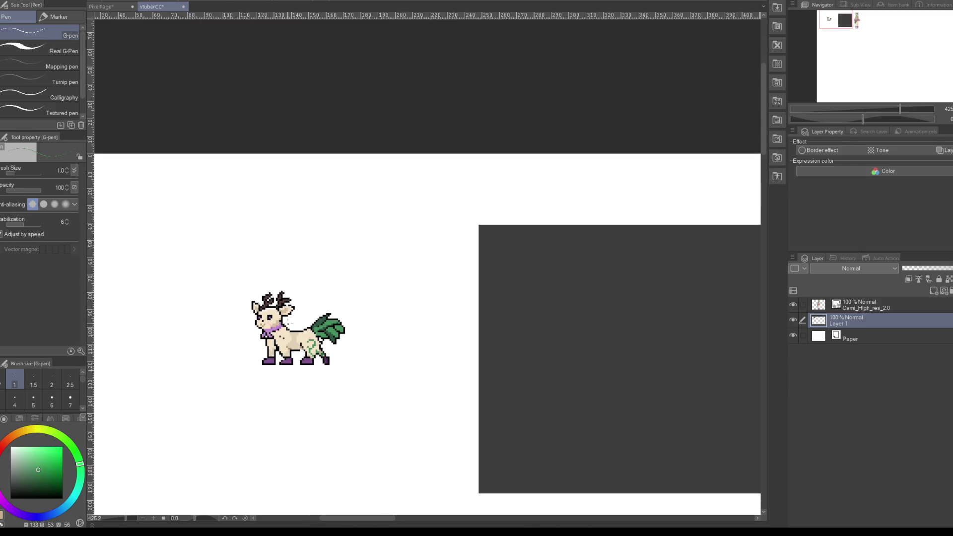
scroll(289, 323, up, 3)
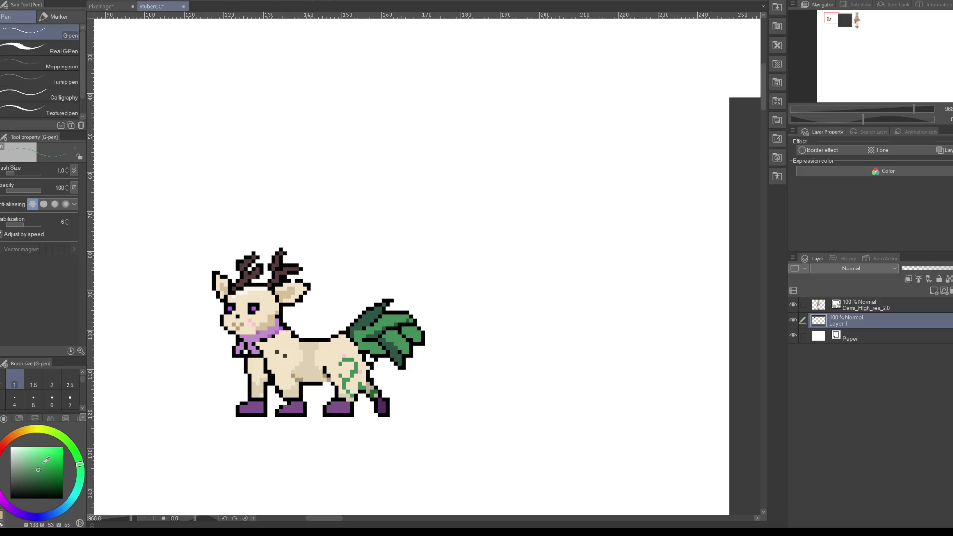
mouse_move(308, 341)
mouse_down()
mouse_move(311, 383)
mouse_move(309, 340)
mouse_up()
key(ctrl+z)
key(ctrl+z)
Step: Erase the outline pixels along the tail's right edge
key(e)
scroll(406, 315, up, 2)
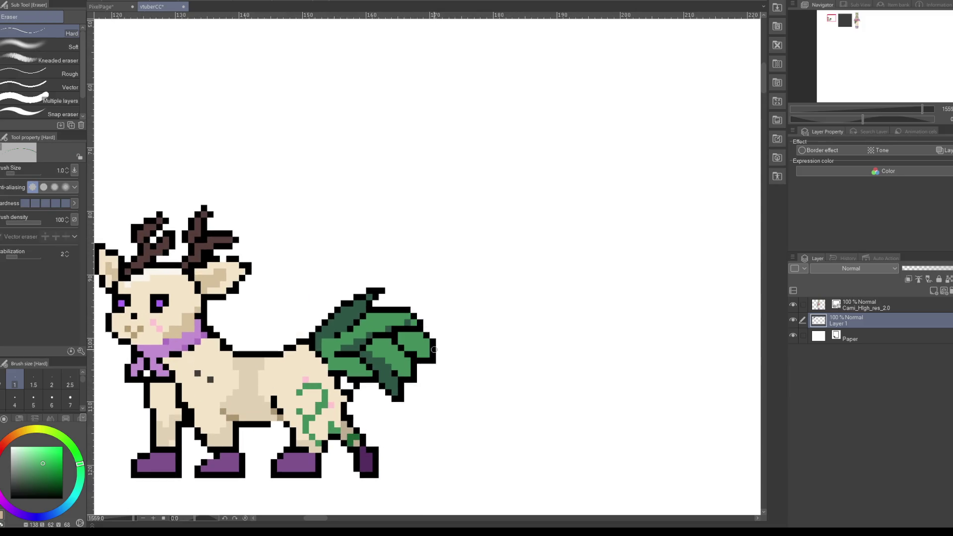
drag(422, 336, 435, 365)
Step: Redraw the black outline at the tail's right tip, retrying the stroke several times
key(p)
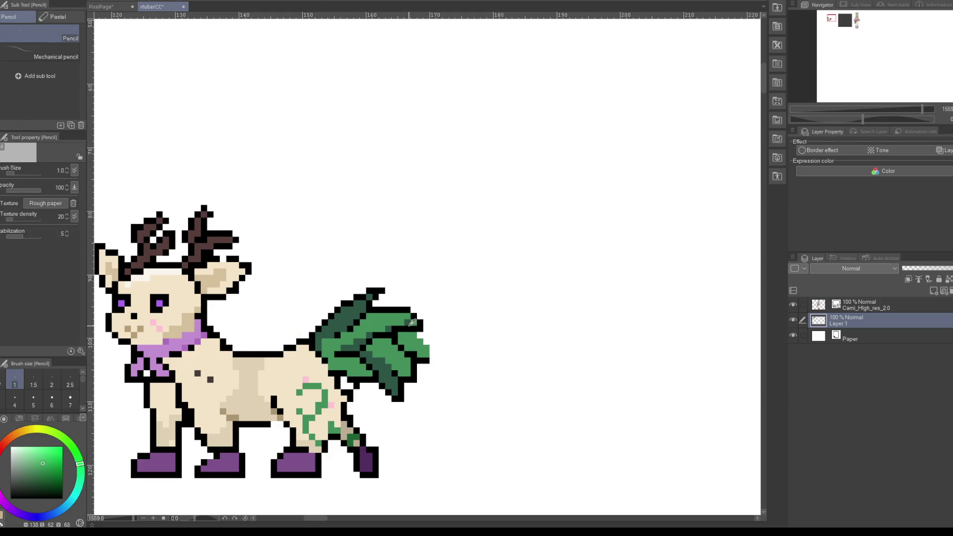
alt+click(422, 340)
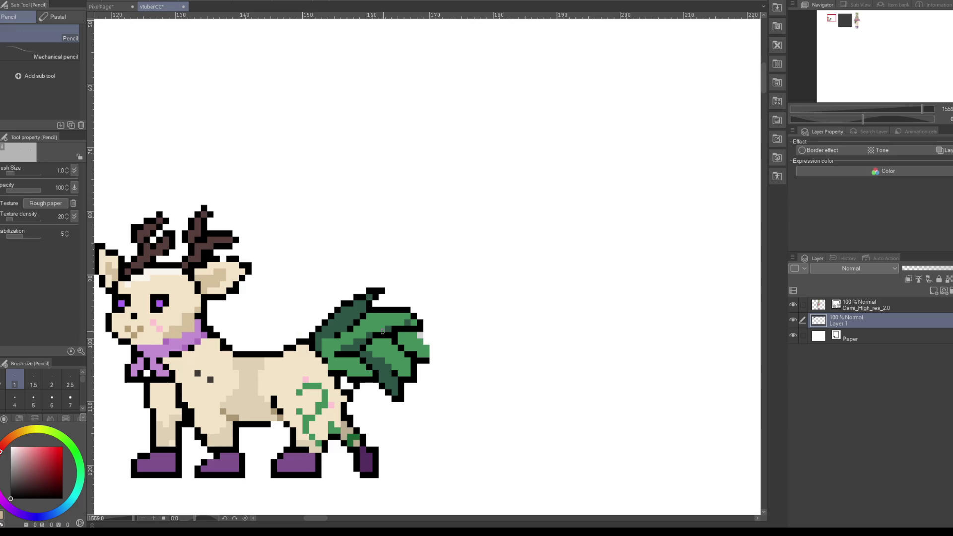
key(p)
mouse_move(408, 332)
mouse_down()
mouse_move(436, 360)
mouse_move(429, 352)
mouse_up()
key(ctrl+z)
key(ctrl+z)
drag(408, 335, 435, 368)
key(ctrl+z)
drag(415, 335, 435, 369)
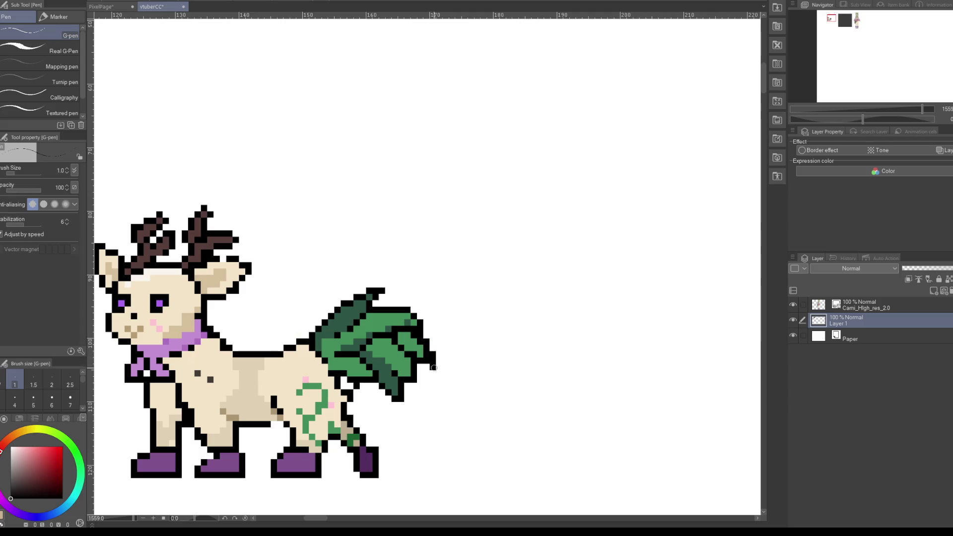
key(ctrl+z)
drag(409, 333, 436, 368)
scroll(406, 331, down, 2)
scroll(405, 332, down, 2)
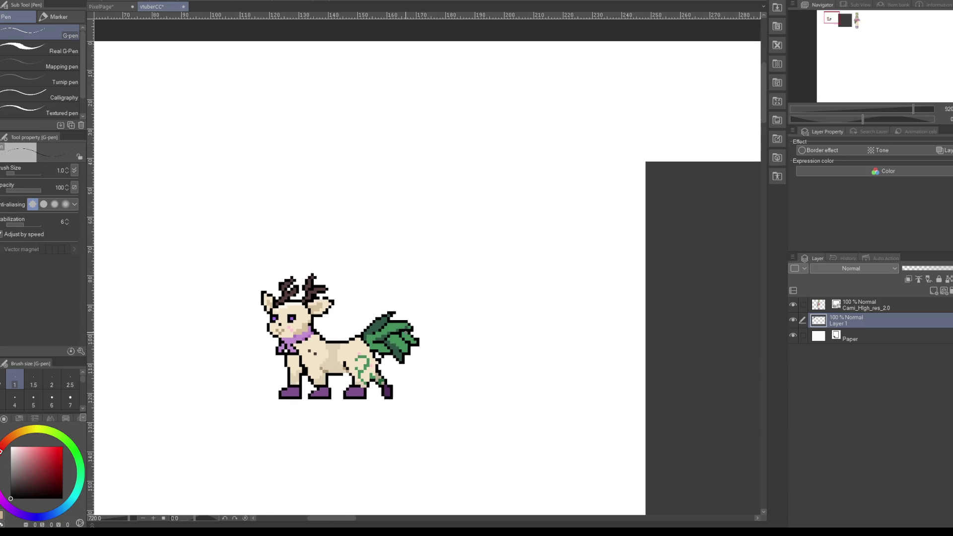
scroll(279, 169, down, 1)
drag(187, 180, 267, 178)
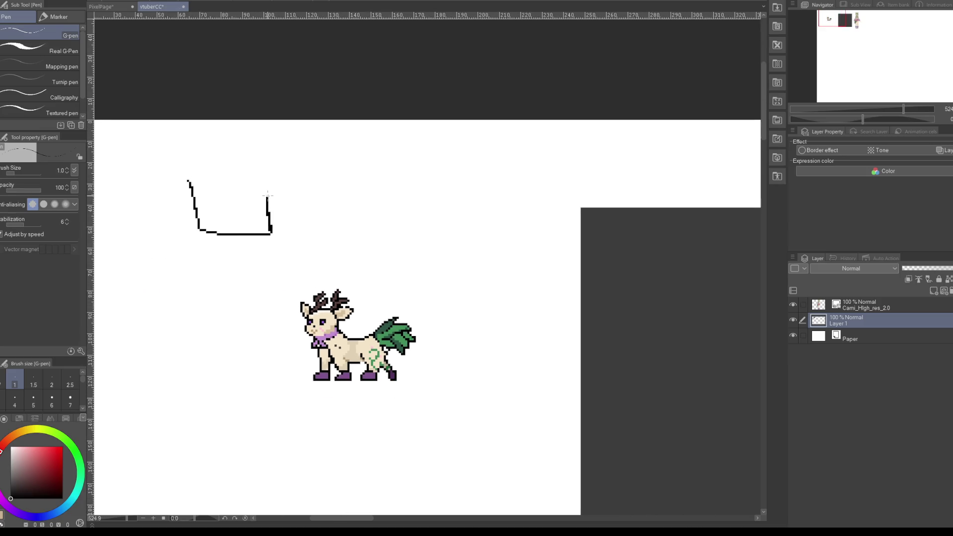
drag(216, 234, 194, 174)
drag(247, 233, 257, 172)
mouse_move(199, 201)
mouse_down()
mouse_move(222, 220)
mouse_move(258, 179)
mouse_up()
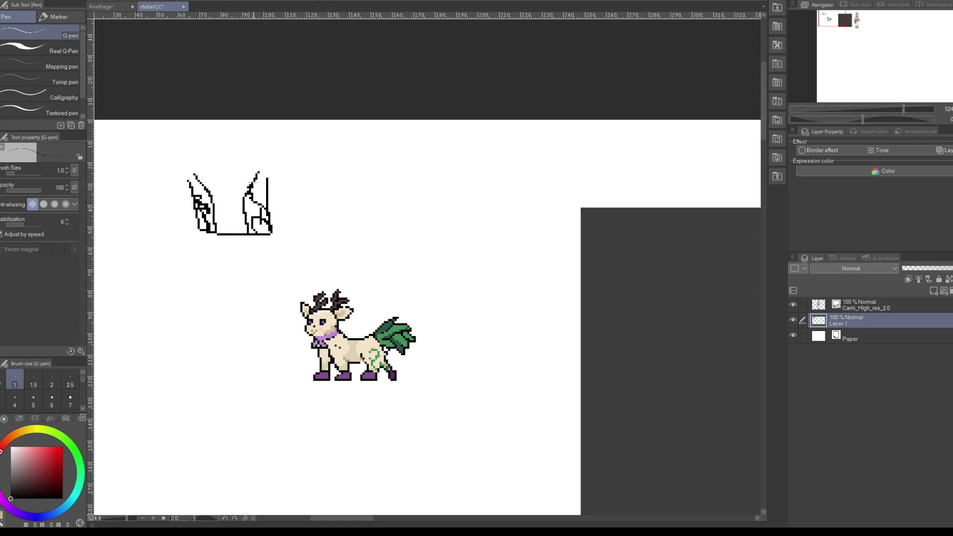
mouse_move(182, 206)
mouse_down()
mouse_move(220, 211)
mouse_move(194, 231)
mouse_up()
mouse_move(235, 193)
mouse_down()
mouse_move(255, 213)
mouse_move(249, 196)
mouse_up()
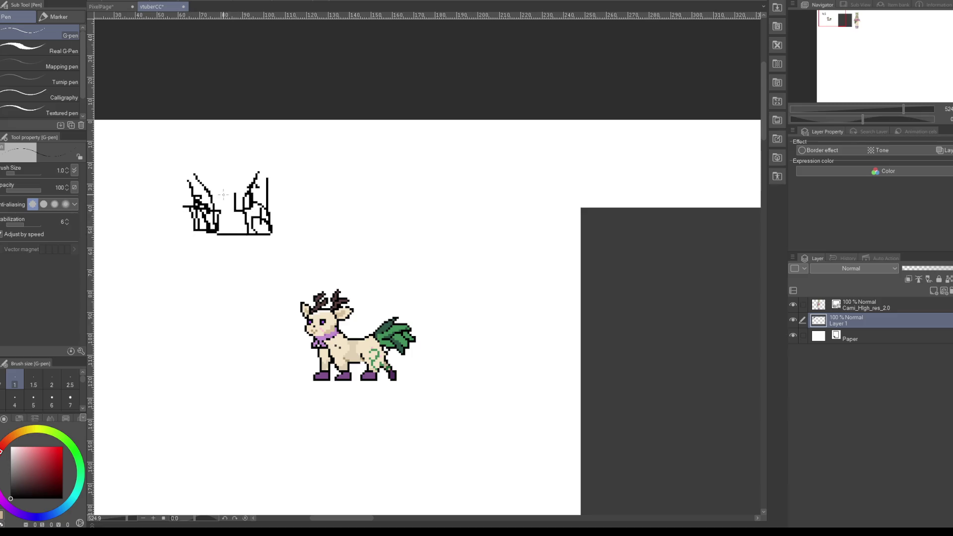
mouse_move(207, 169)
mouse_down()
mouse_move(226, 196)
mouse_move(212, 177)
mouse_up()
drag(275, 195, 276, 207)
drag(190, 193, 188, 194)
mouse_move(215, 237)
mouse_down()
mouse_move(246, 258)
mouse_move(236, 240)
mouse_move(223, 251)
mouse_move(187, 244)
mouse_move(199, 280)
mouse_move(204, 258)
mouse_up()
drag(244, 236, 272, 272)
drag(258, 232, 281, 242)
drag(218, 243, 232, 310)
mouse_move(230, 267)
mouse_down()
mouse_move(254, 281)
mouse_move(197, 287)
mouse_up()
key(ctrl+z)
key(ctrl+z)
key(ctrl+z)
key(ctrl+z)
key(ctrl+z)
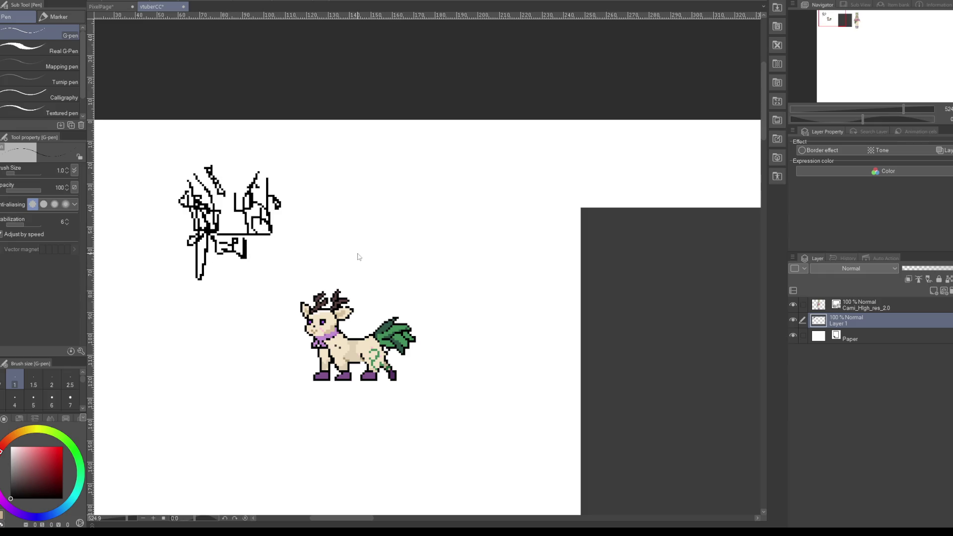
key(ctrl+z)
key(ctrl+z)
key(ctrl+z)
key(ctrl+z)
key(ctrl+z)
key(ctrl+z)
key(ctrl+z)
key(ctrl+z)
key(ctrl+z)
key(ctrl+z)
key(ctrl+z)
key(ctrl+z)
key(ctrl+z)
key(ctrl+z)
key(ctrl+z)
key(ctrl+z)
key(ctrl+z)
key(ctrl+z)
key(ctrl+z)
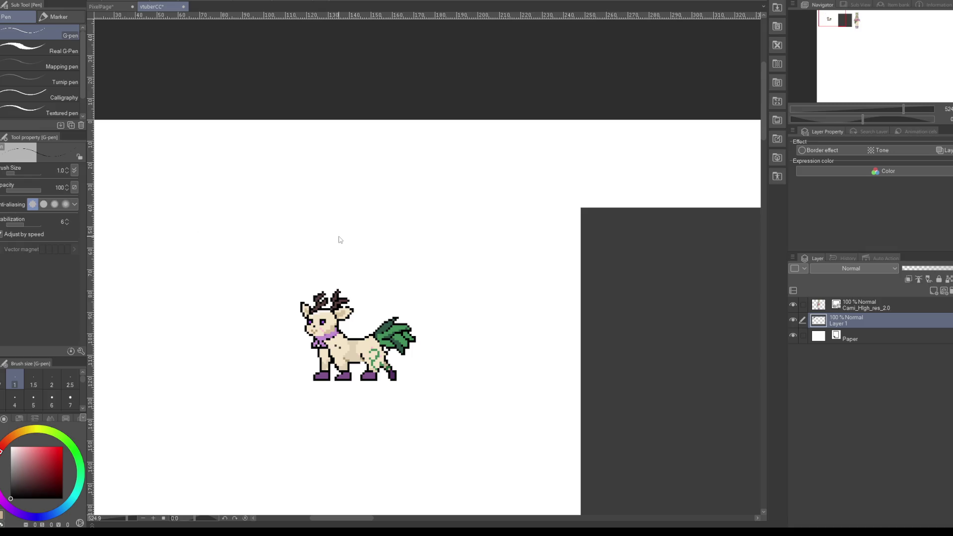
Step: Zoom in on the deer and cycle between the eraser and the pen
scroll(355, 357, up, 2)
scroll(355, 356, up, 2)
scroll(355, 357, up, 2)
scroll(310, 328, down, 2)
scroll(323, 327, up, 1)
scroll(330, 327, up, 2)
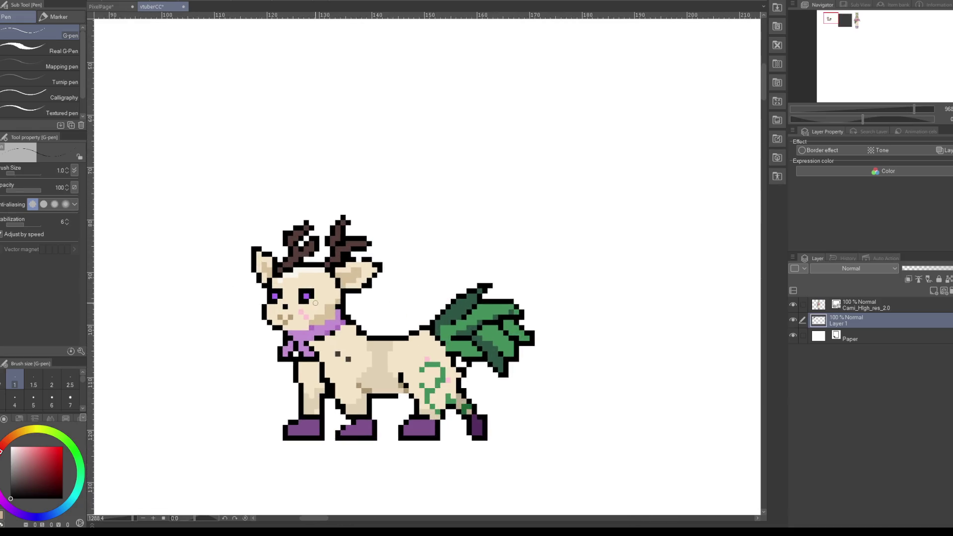
scroll(328, 326, down, 2)
scroll(317, 324, up, 1)
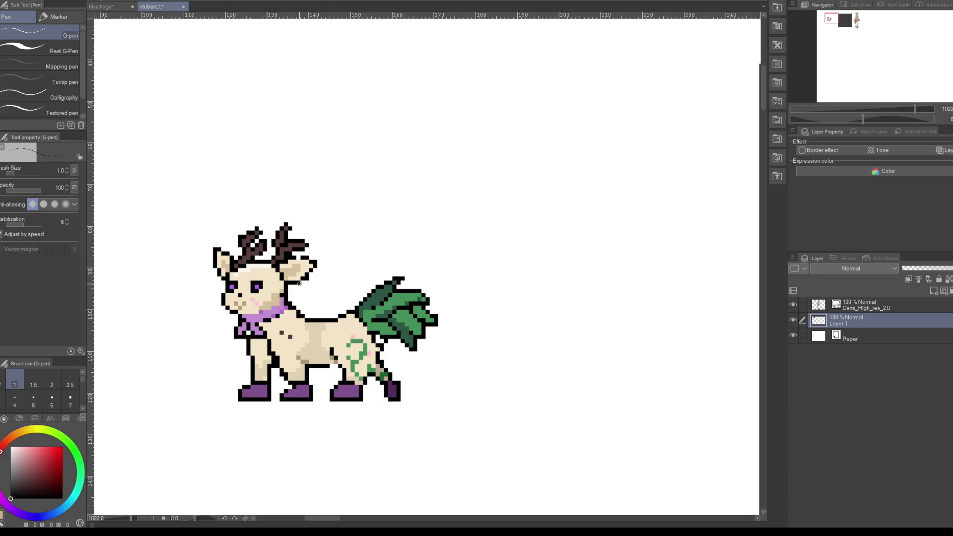
scroll(304, 321, up, 2)
scroll(304, 321, down, 2)
scroll(304, 321, down, 1)
scroll(304, 321, up, 3)
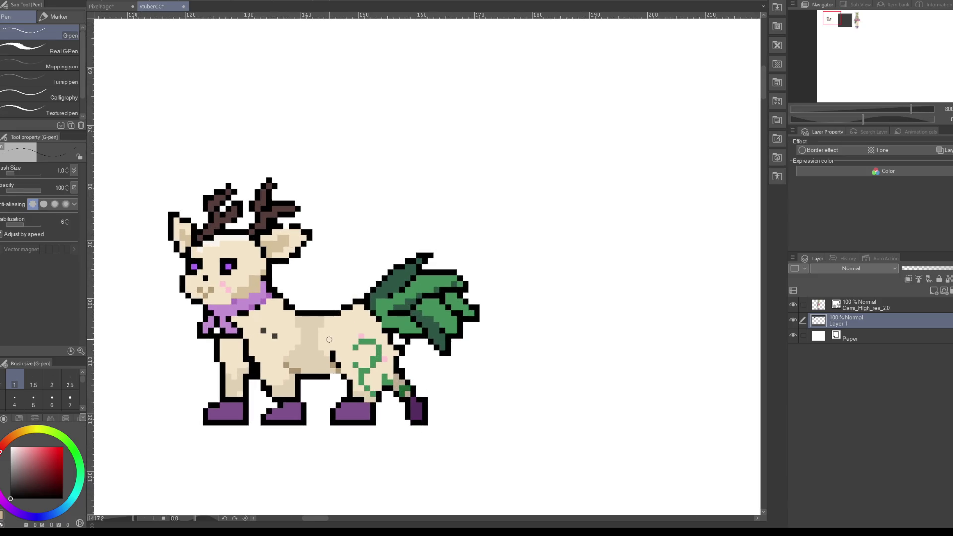
key(e)
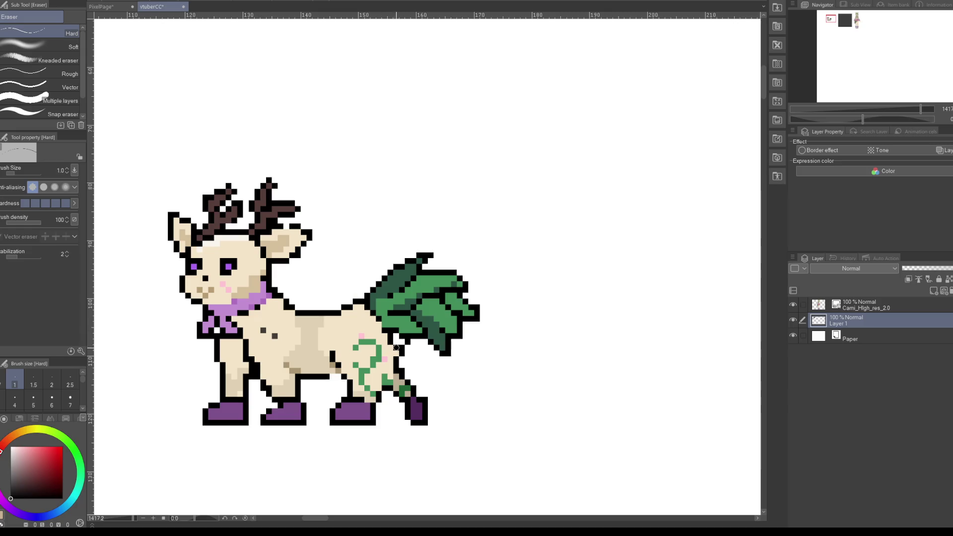
key(p)
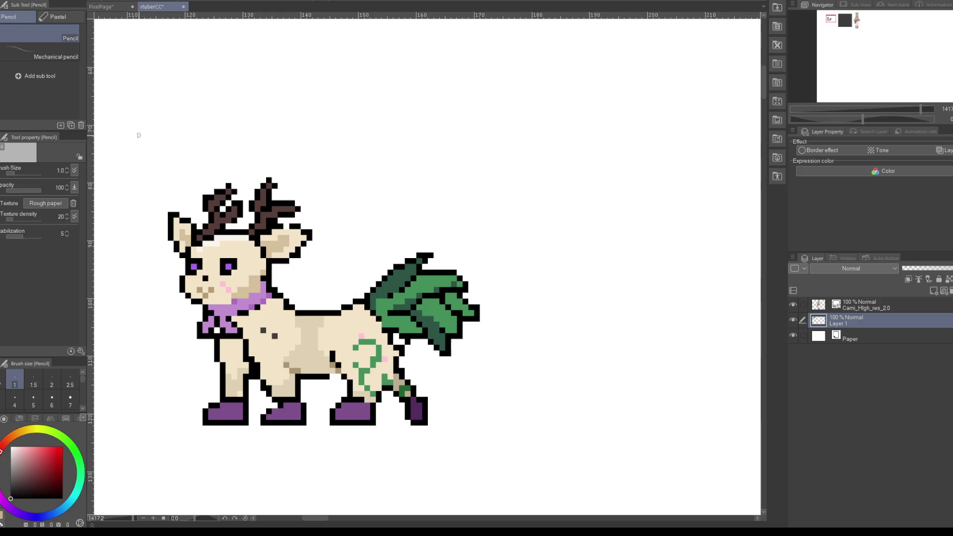
key(p)
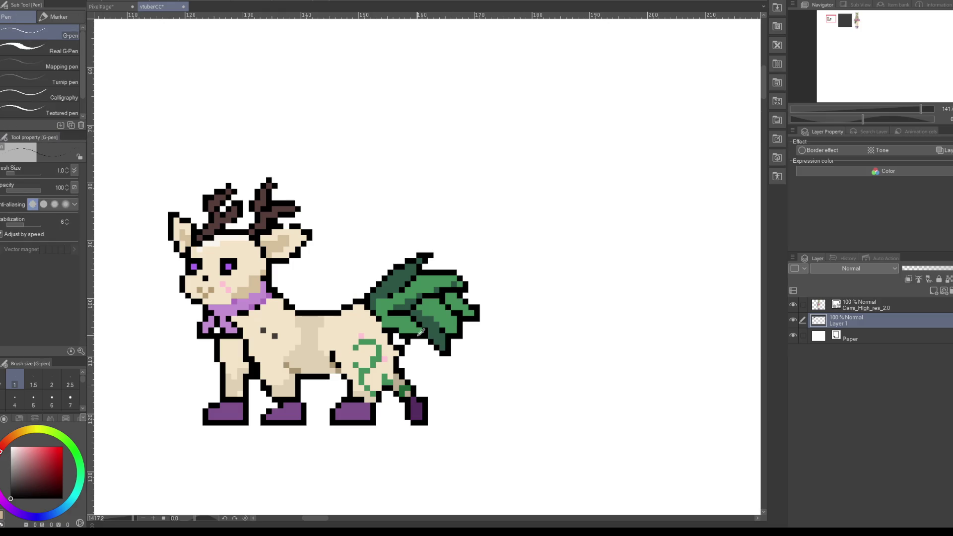
Step: Sample tail green, outline black and ear beige, settling on the head's near-white highlight
alt+click(414, 326)
scroll(444, 440, down, 3)
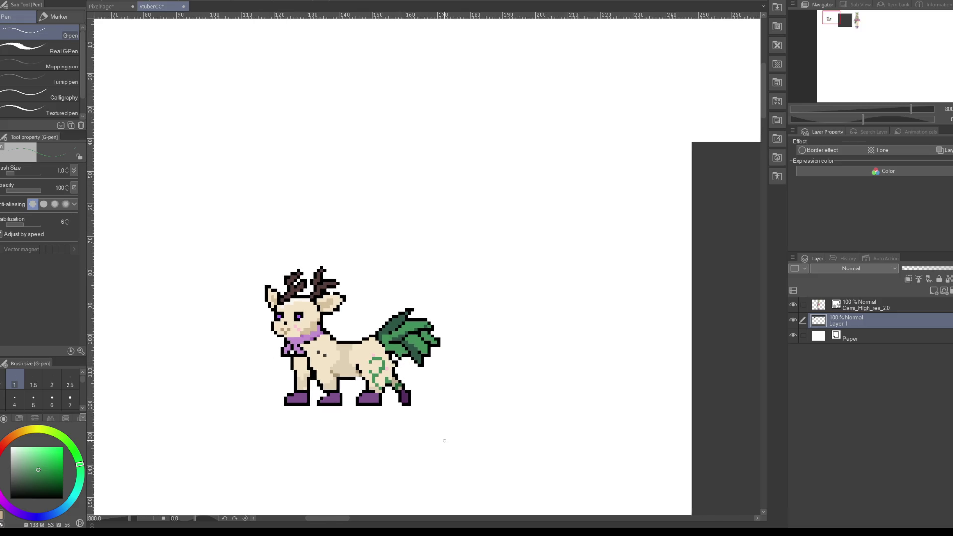
scroll(432, 395, up, 2)
scroll(424, 375, down, 2)
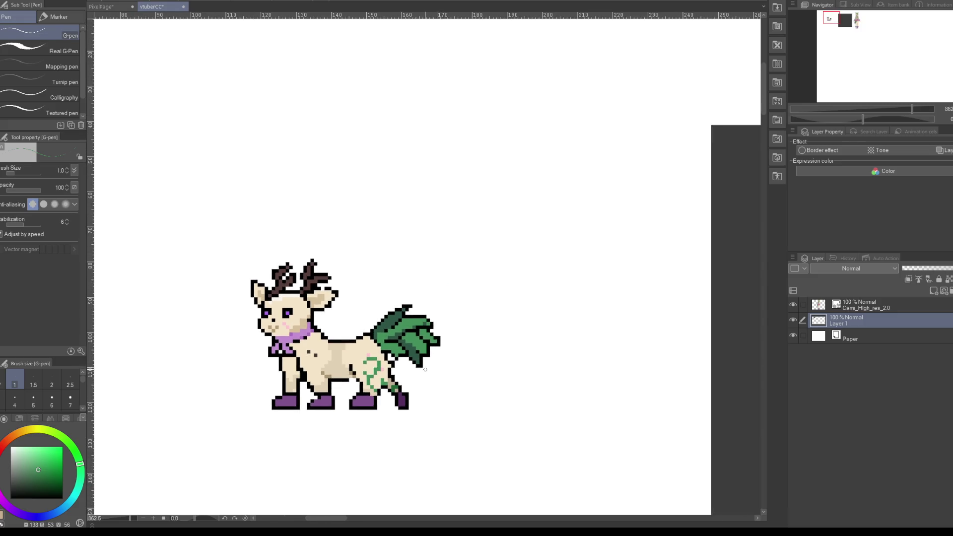
scroll(358, 359, up, 4)
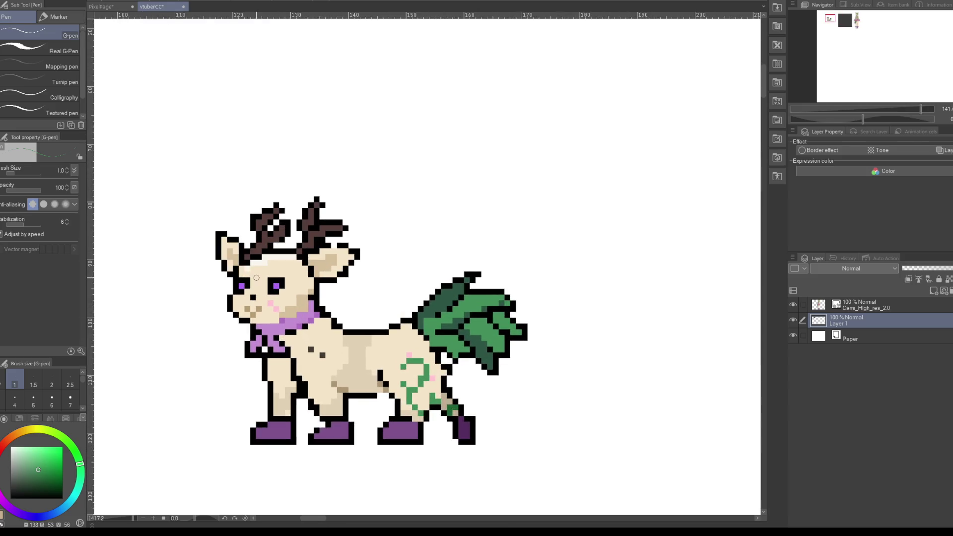
alt+click(241, 265)
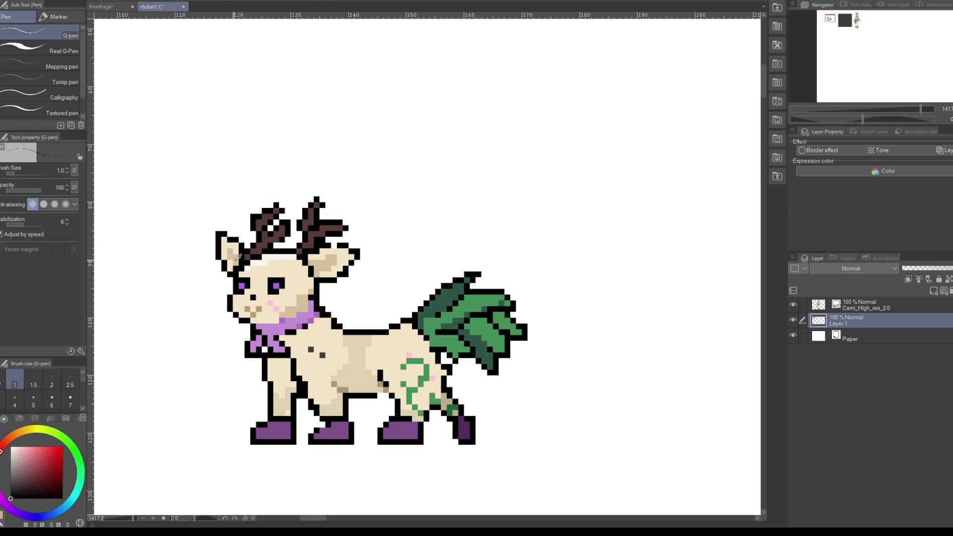
alt+click(237, 258)
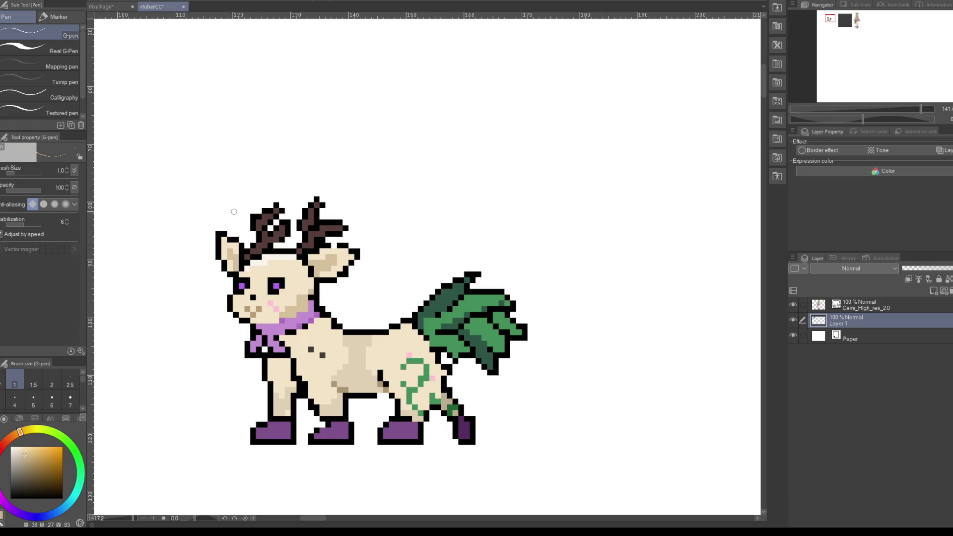
scroll(278, 264, down, 3)
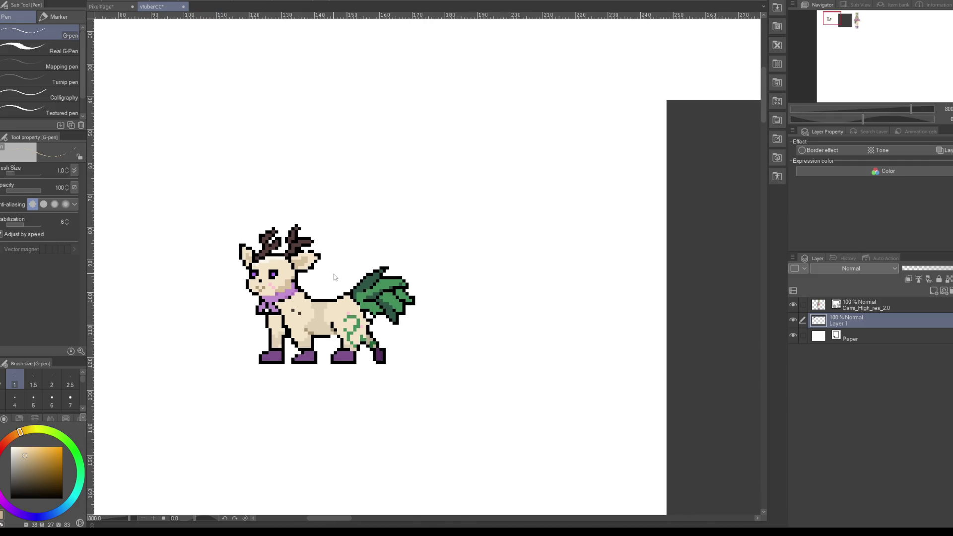
scroll(288, 276, up, 1)
scroll(288, 276, up, 1)
alt+click(264, 236)
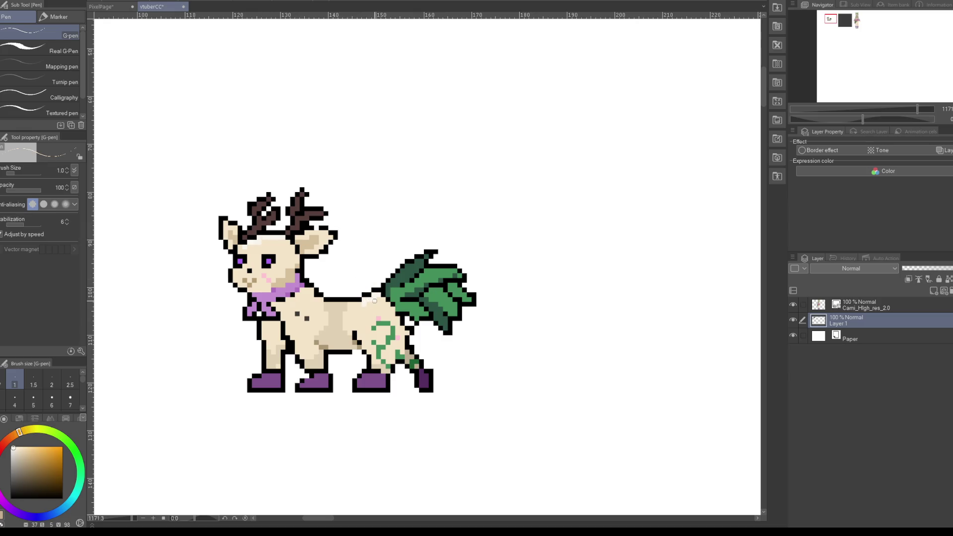
scroll(372, 302, down, 1)
scroll(373, 303, down, 1)
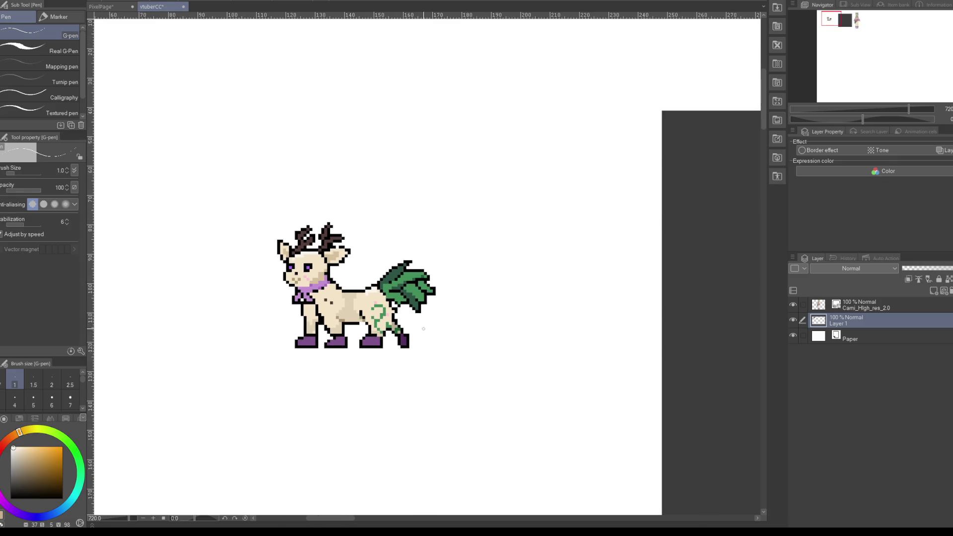
scroll(373, 303, down, 1)
scroll(402, 305, up, 2)
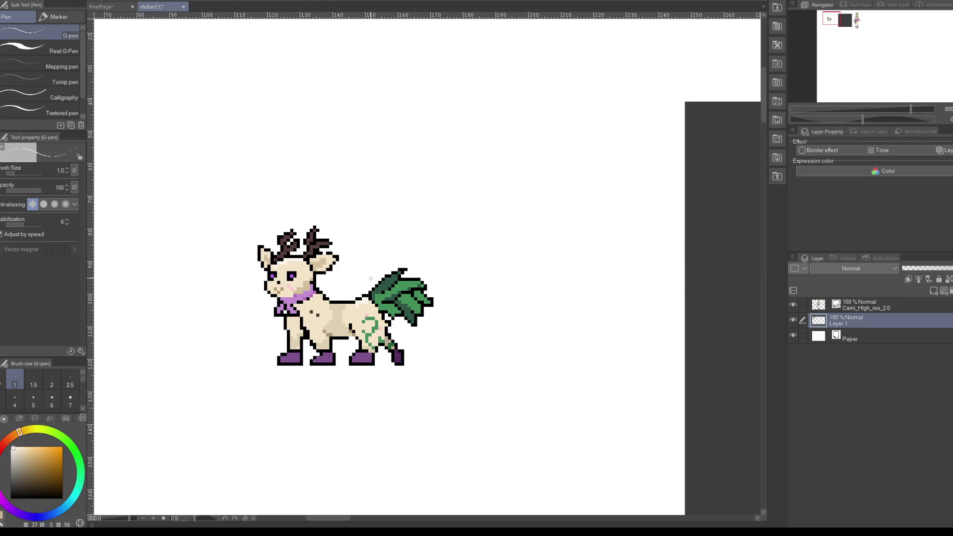
Step: Pick black from the colour square's bottom-left corner, then zoom out to the page and back in
drag(56, 487, 10, 498)
scroll(293, 248, down, 5)
scroll(310, 317, down, 2)
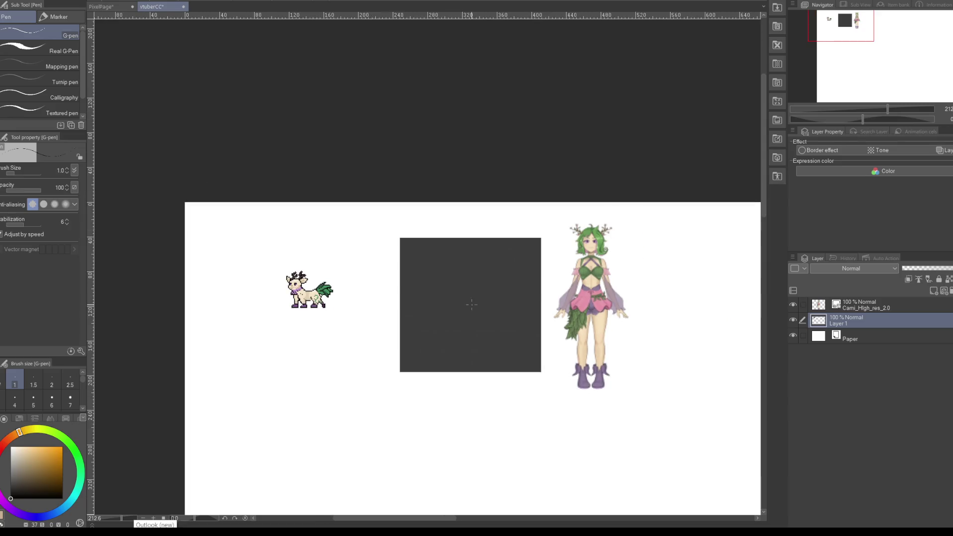
scroll(471, 315, up, 2)
scroll(472, 316, up, 1)
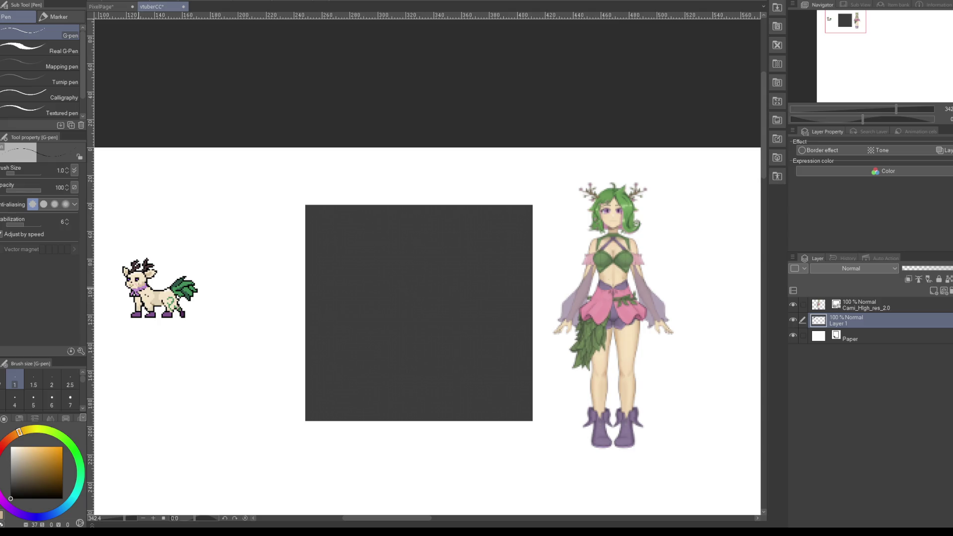
scroll(119, 281, up, 1)
scroll(119, 280, up, 2)
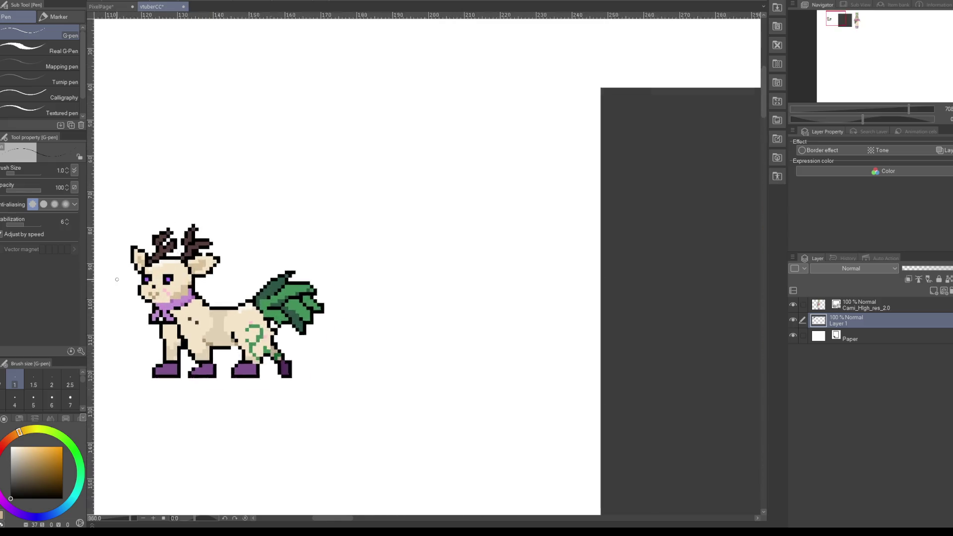
scroll(119, 280, up, 2)
scroll(144, 297, down, 2)
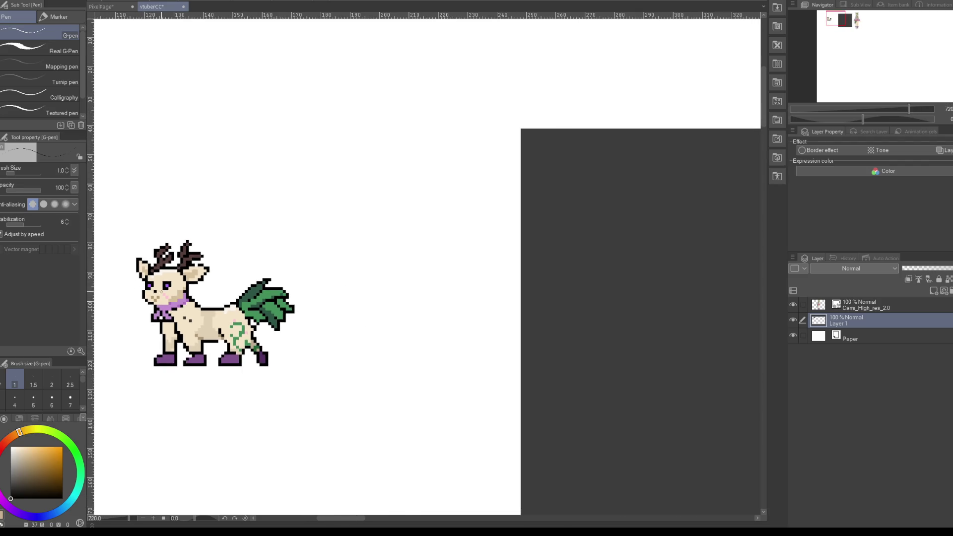
scroll(139, 308, down, 1)
scroll(139, 308, up, 2)
scroll(164, 293, up, 2)
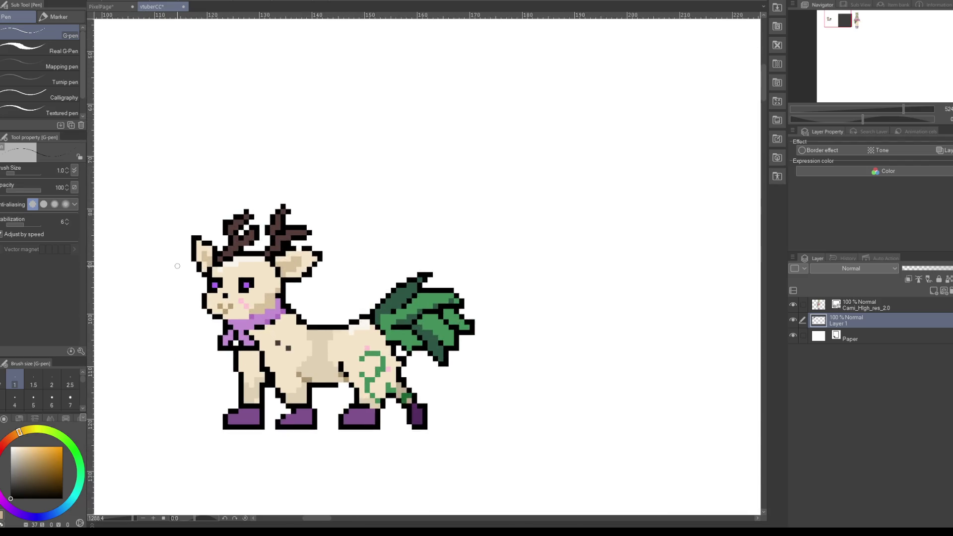
Step: Paint green leaf pixels between the antlers, try purple over them, then undo the purple
alt+click(422, 293)
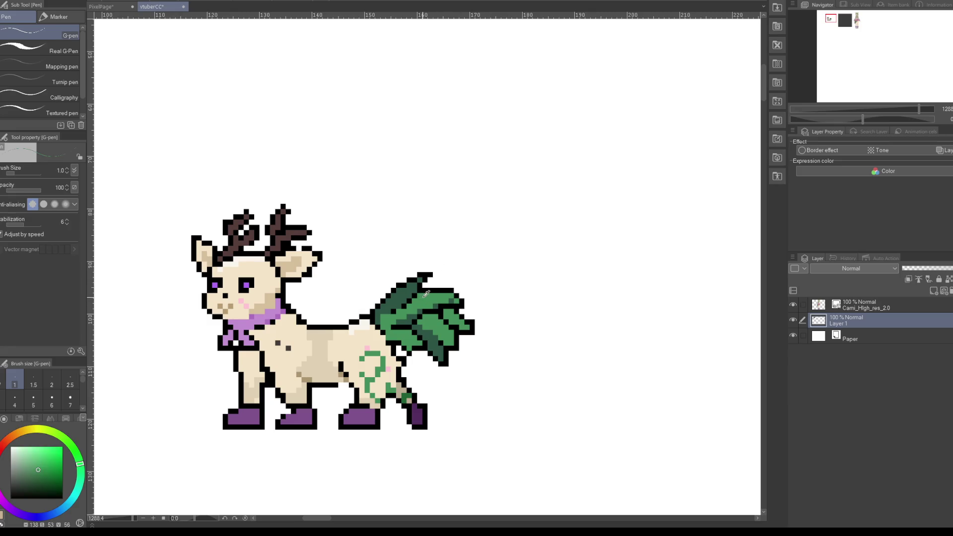
mouse_move(226, 254)
mouse_down()
mouse_move(233, 263)
mouse_move(241, 246)
mouse_move(251, 256)
mouse_move(257, 247)
mouse_up()
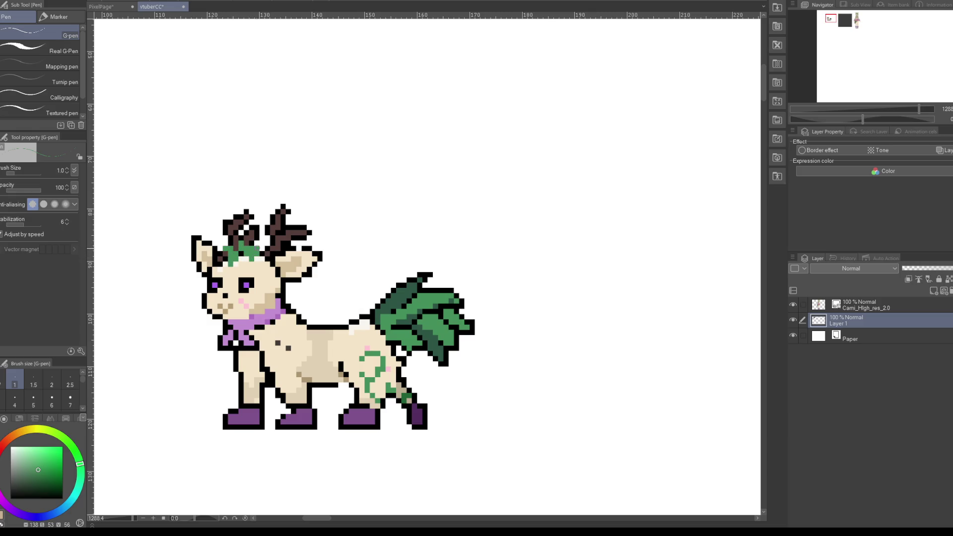
alt+click(263, 318)
drag(232, 259, 253, 253)
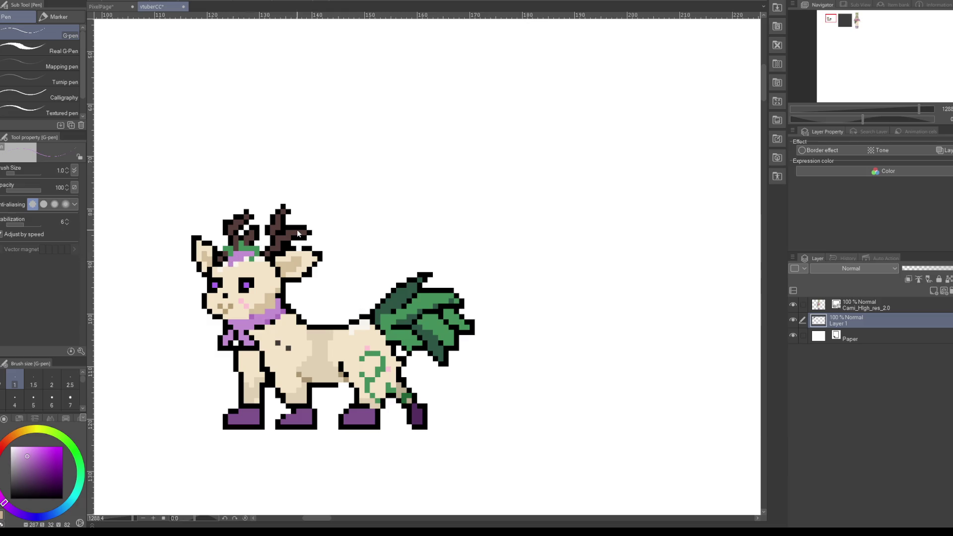
key(ctrl+z)
key(ctrl+z)
key(ctrl+z)
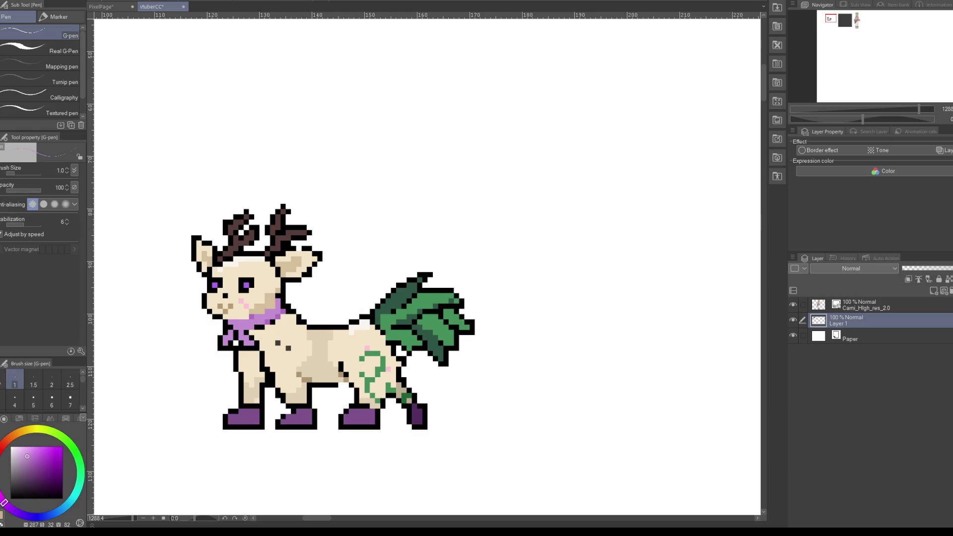
scroll(353, 187, down, 5)
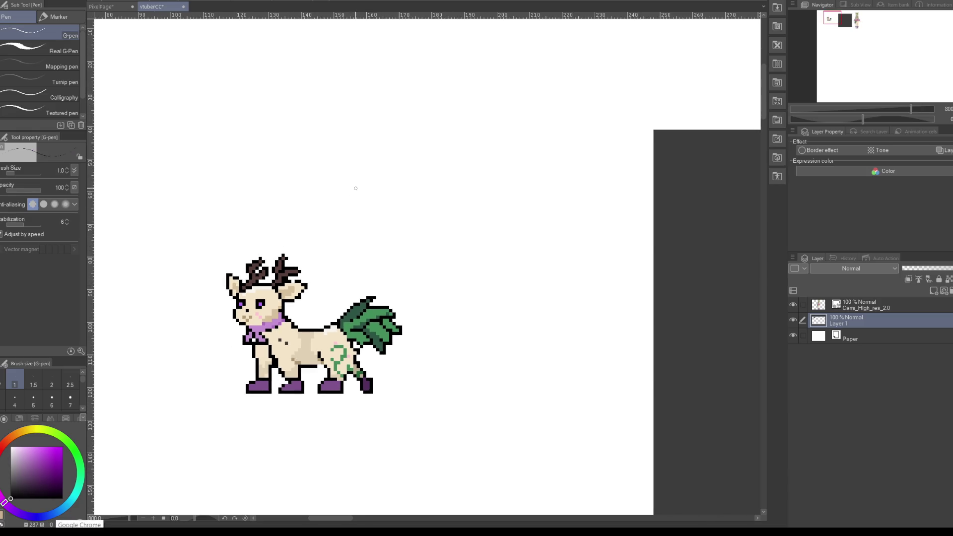
scroll(370, 146, up, 3)
Step: Draw a round black pixel head above the deer, with an eye, two ears and a curly horn
scroll(367, 159, up, 2)
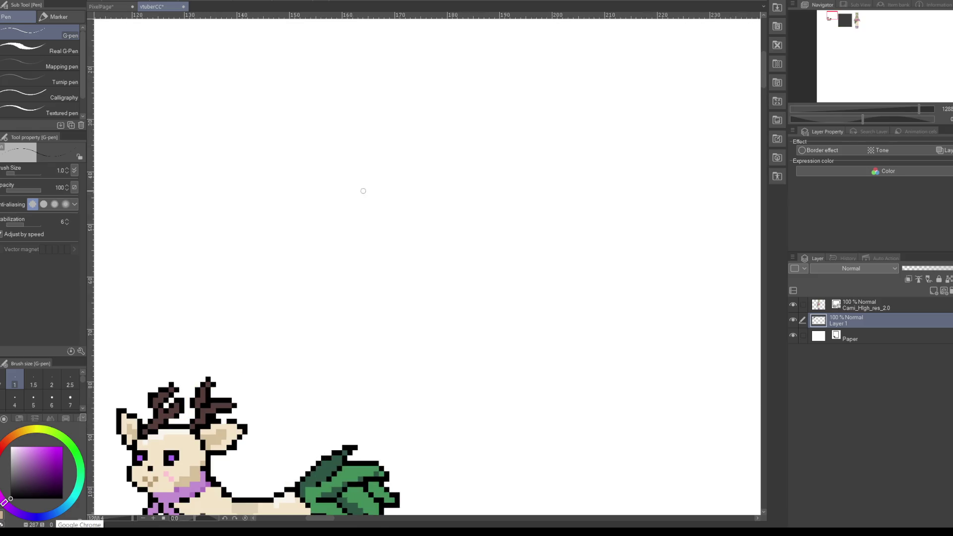
mouse_move(362, 188)
mouse_down()
mouse_move(358, 218)
mouse_move(388, 213)
mouse_move(380, 206)
mouse_move(400, 213)
mouse_move(386, 214)
mouse_move(344, 174)
mouse_up()
click(386, 214)
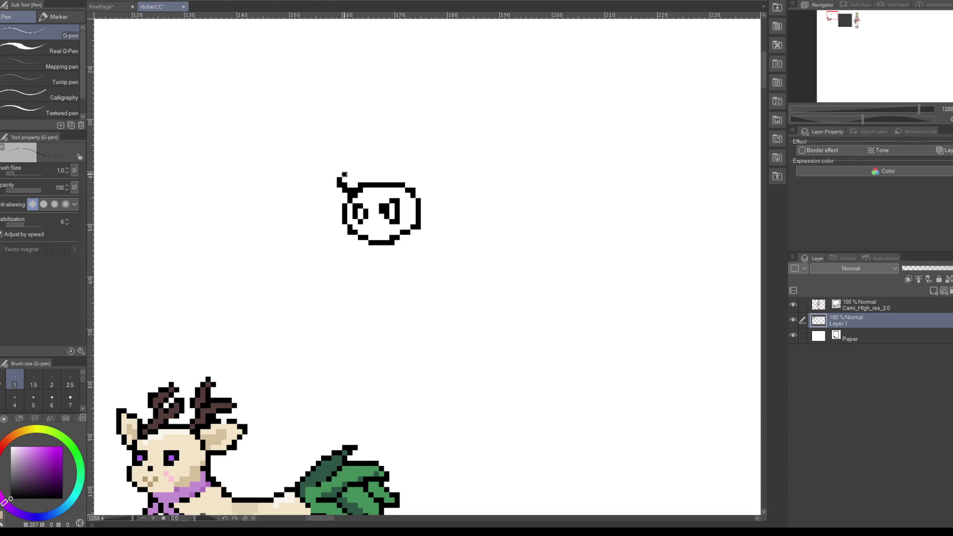
drag(405, 190, 421, 175)
mouse_move(369, 133)
mouse_down()
mouse_move(367, 159)
mouse_move(370, 133)
mouse_move(435, 145)
mouse_move(410, 160)
mouse_up()
mouse_move(369, 244)
mouse_down()
mouse_move(390, 260)
mouse_move(396, 244)
mouse_move(349, 279)
mouse_move(406, 261)
mouse_move(390, 281)
mouse_up()
Step: Try body, leg, arm and hand strokes below the head, undoing each attempt with Ctrl+Z
key(ctrl+z)
key(ctrl+z)
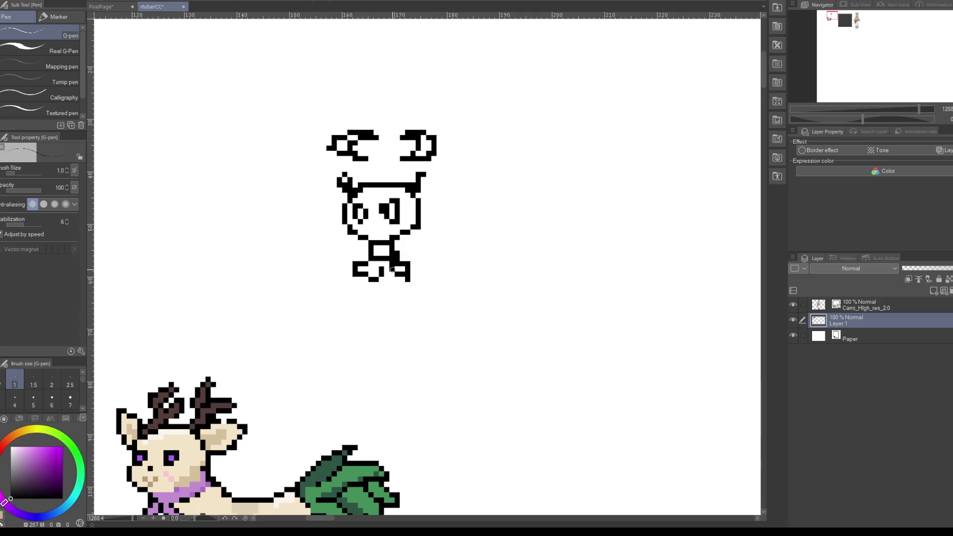
key(ctrl+z)
key(ctrl+z)
key(ctrl+z)
key(ctrl+z)
mouse_move(369, 246)
mouse_down()
mouse_move(387, 244)
mouse_move(358, 272)
mouse_move(352, 295)
mouse_move(425, 280)
mouse_up()
mouse_move(366, 248)
mouse_down()
mouse_move(314, 211)
mouse_move(317, 238)
mouse_up()
mouse_move(322, 218)
mouse_down()
mouse_move(325, 232)
mouse_move(293, 202)
mouse_move(318, 217)
mouse_up()
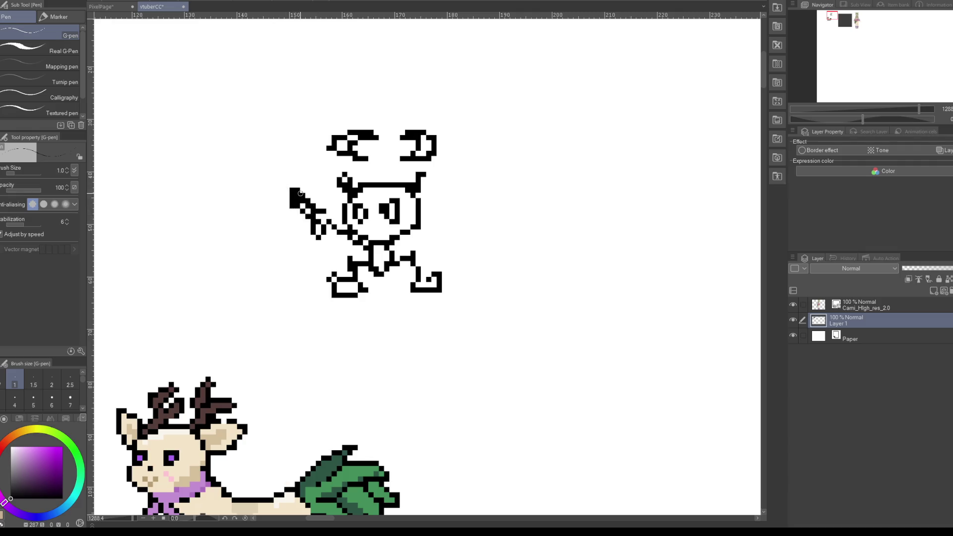
key(ctrl+z)
key(ctrl+z)
key(ctrl+z)
key(ctrl+z)
key(ctrl+z)
key(ctrl+z)
key(ctrl+z)
key(ctrl+z)
key(ctrl+z)
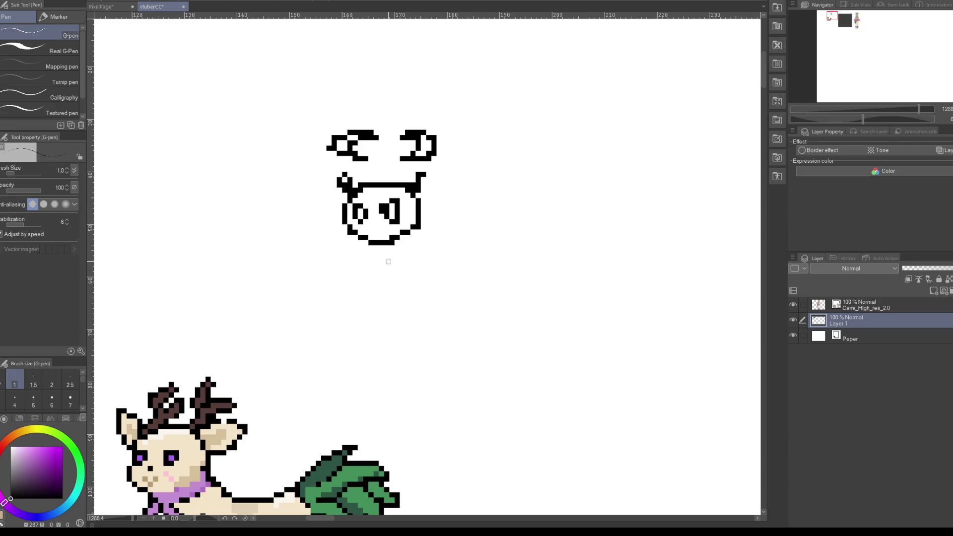
mouse_move(368, 246)
mouse_down()
mouse_move(363, 269)
mouse_move(376, 258)
mouse_move(387, 303)
mouse_up()
mouse_move(397, 270)
mouse_down()
mouse_move(391, 246)
mouse_move(365, 268)
mouse_move(376, 254)
mouse_move(387, 296)
mouse_move(394, 242)
mouse_move(415, 254)
mouse_move(425, 276)
mouse_move(407, 259)
mouse_move(421, 274)
mouse_up()
key(ctrl+z)
key(ctrl+z)
key(ctrl+z)
key(ctrl+z)
key(ctrl+z)
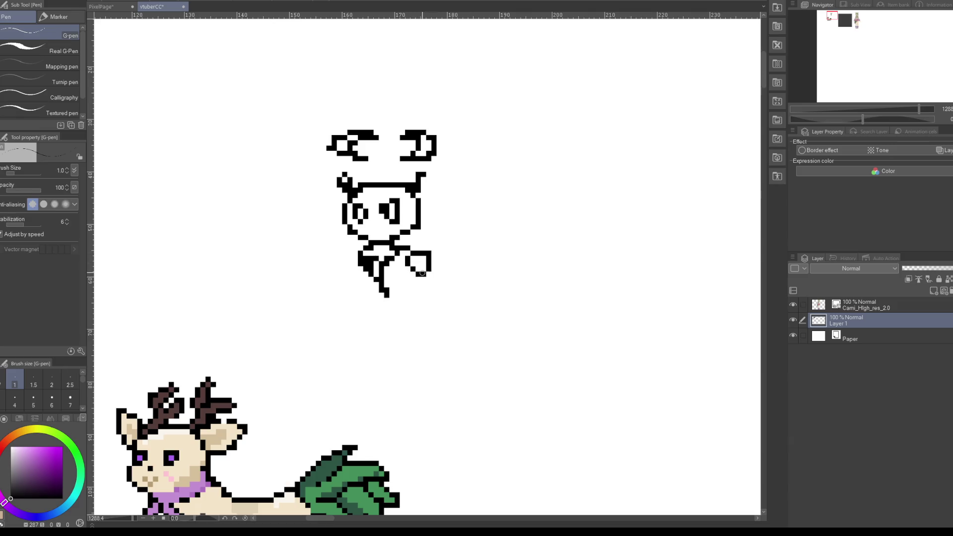
mouse_move(361, 247)
mouse_down()
mouse_move(343, 258)
mouse_move(350, 271)
mouse_up()
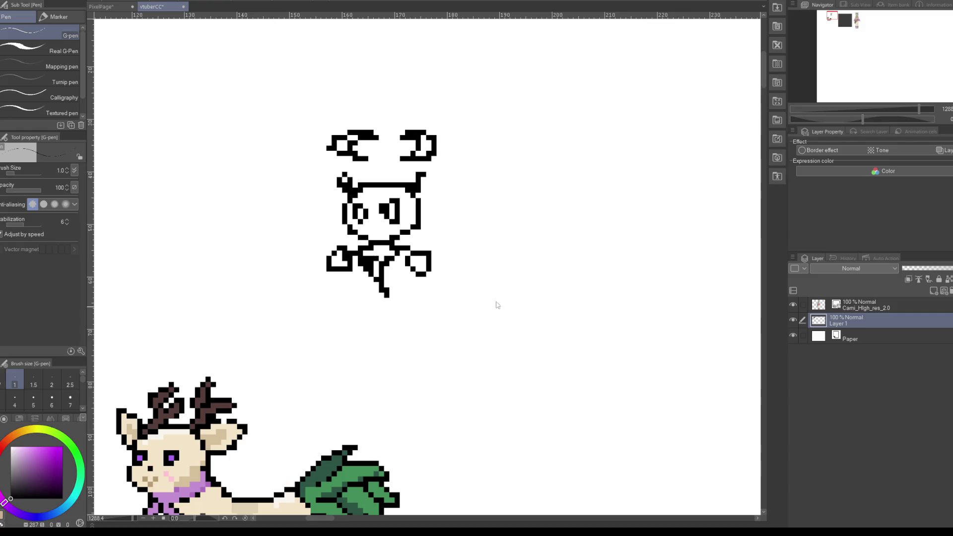
scroll(449, 294, down, 1)
key(ctrl+z)
key(ctrl+z)
key(ctrl+z)
key(ctrl+z)
key(ctrl+z)
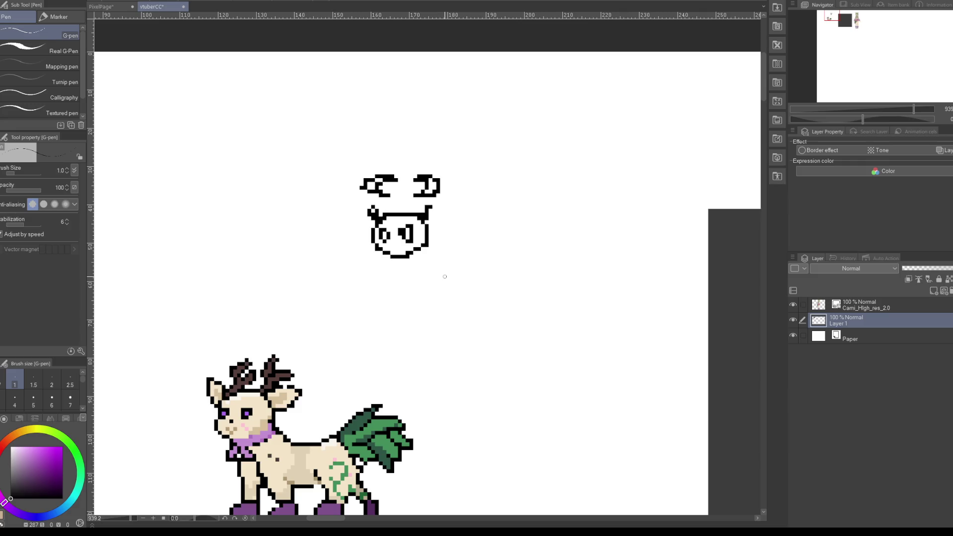
Step: Sample black from the deer's antler outline with the eyedropper
scroll(445, 277, down, 3)
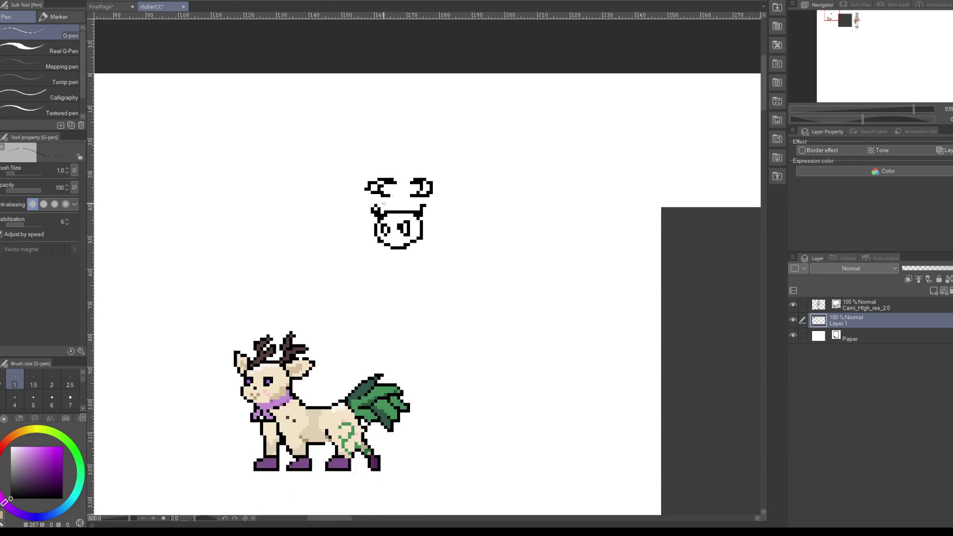
scroll(233, 374, up, 3)
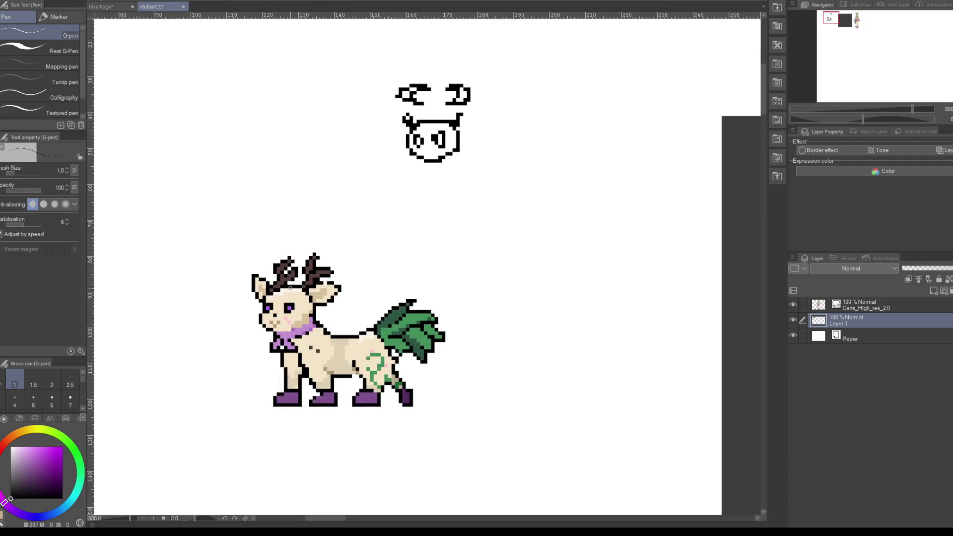
scroll(291, 288, down, 2)
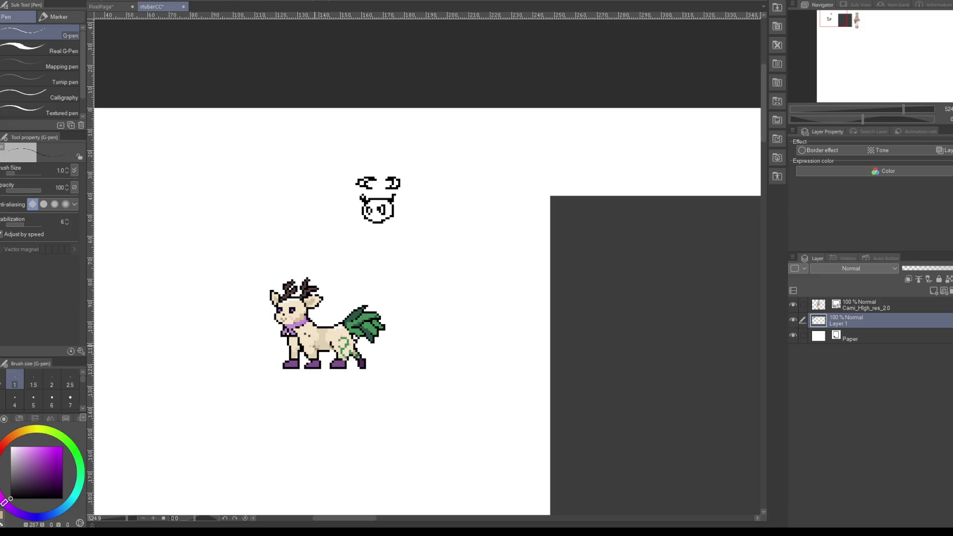
scroll(314, 346, up, 3)
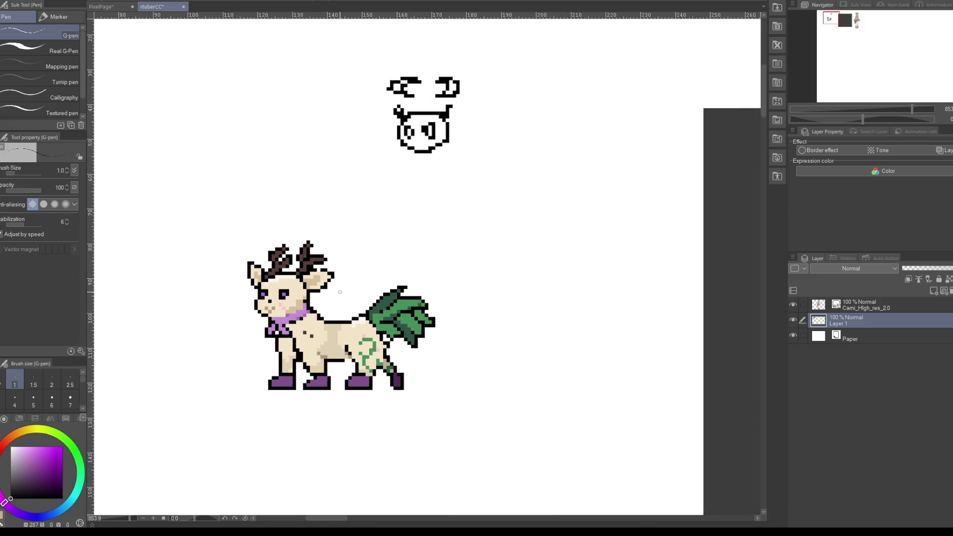
scroll(338, 297, up, 2)
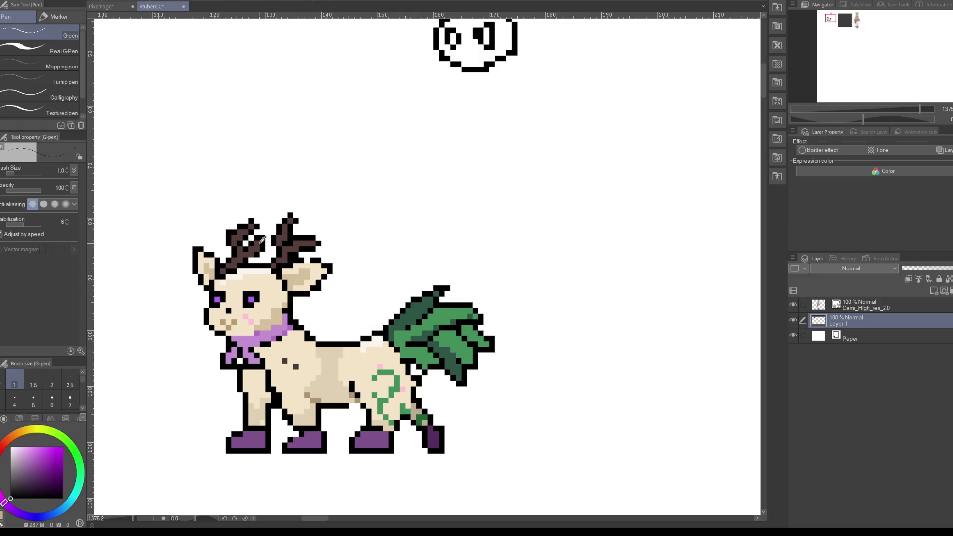
alt+click(265, 236)
scroll(292, 293, down, 5)
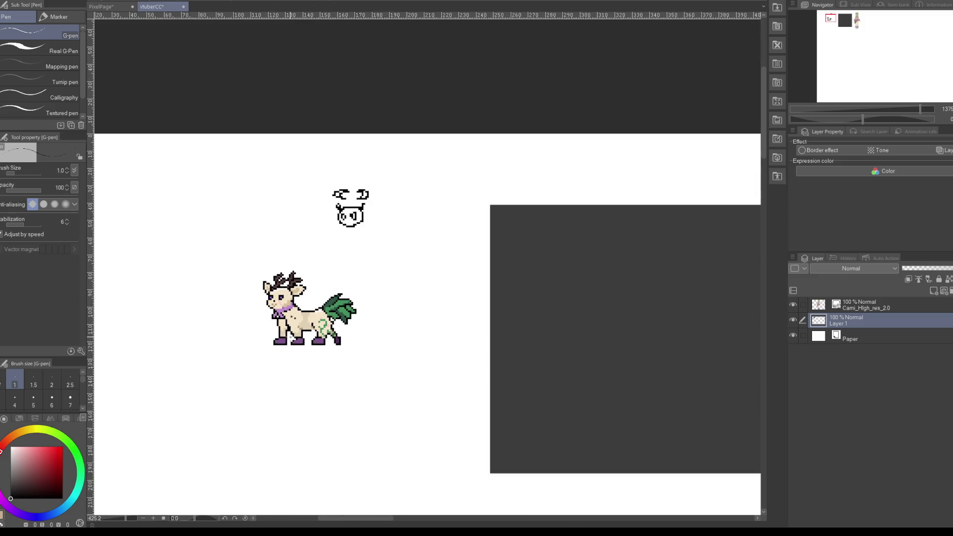
scroll(314, 269, up, 1)
scroll(313, 270, up, 1)
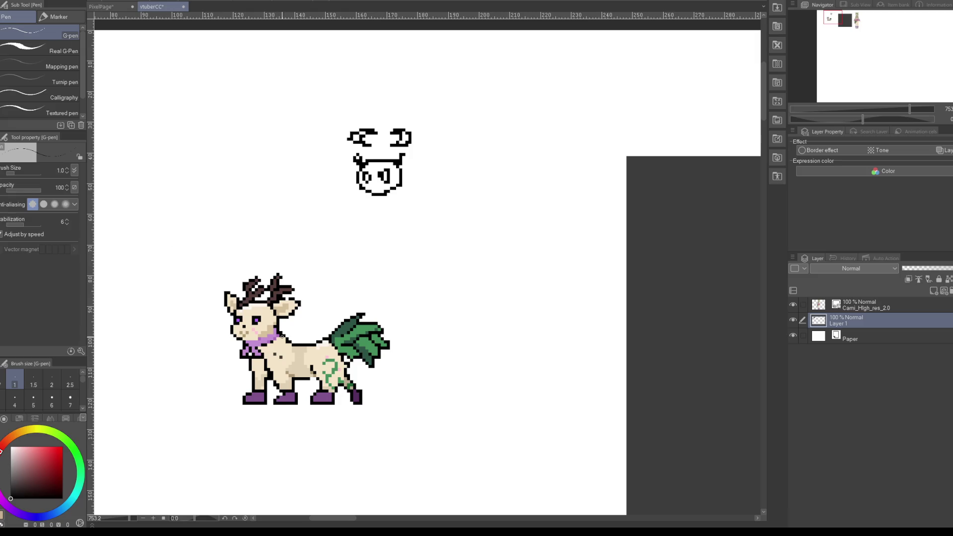
scroll(368, 222, up, 4)
scroll(367, 222, down, 3)
scroll(399, 256, up, 2)
scroll(398, 256, down, 2)
scroll(412, 310, down, 2)
scroll(426, 340, up, 3)
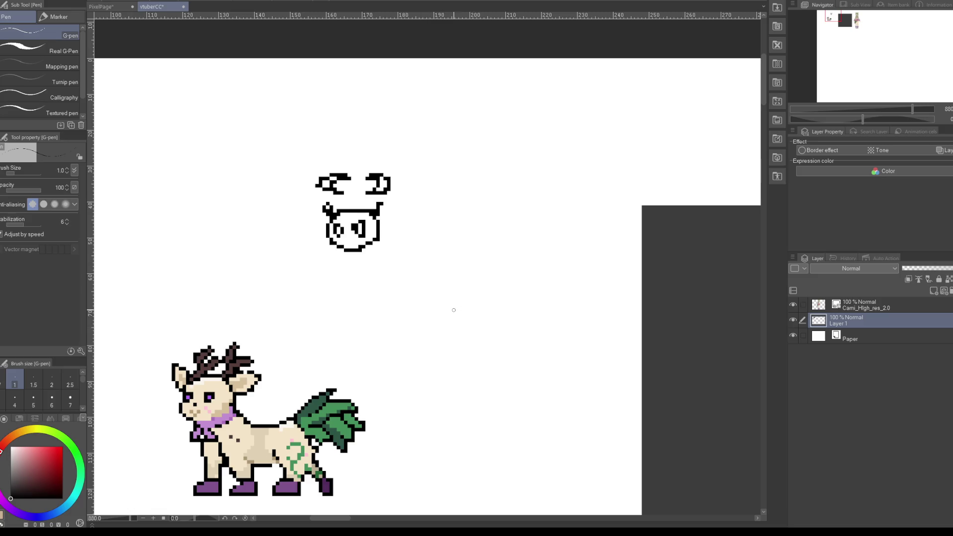
scroll(356, 249, up, 2)
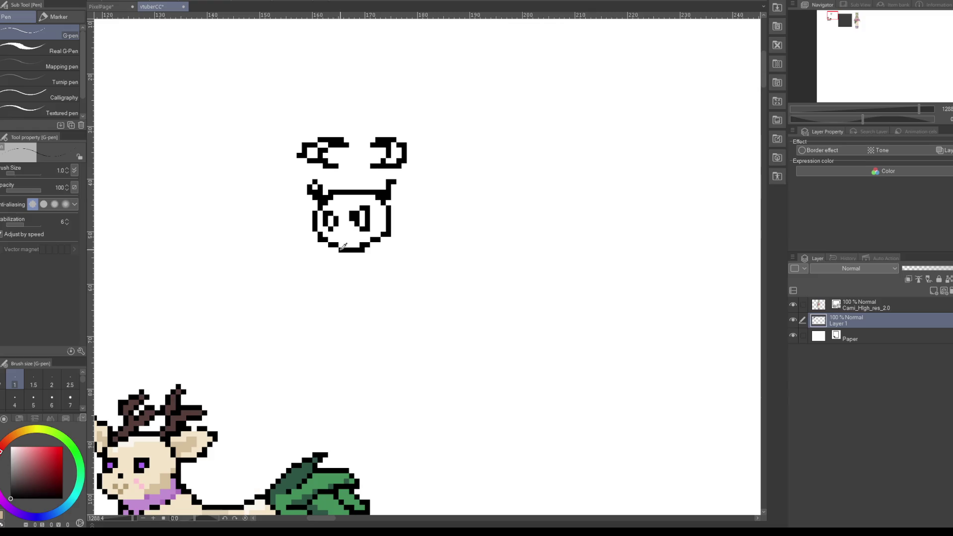
Step: Draw a body with legs below the horned head, plus a left arm and a right arm ending in a hand
drag(339, 256, 363, 261)
key(ctrl+z)
mouse_move(344, 255)
mouse_down()
mouse_move(352, 279)
mouse_move(365, 253)
mouse_up()
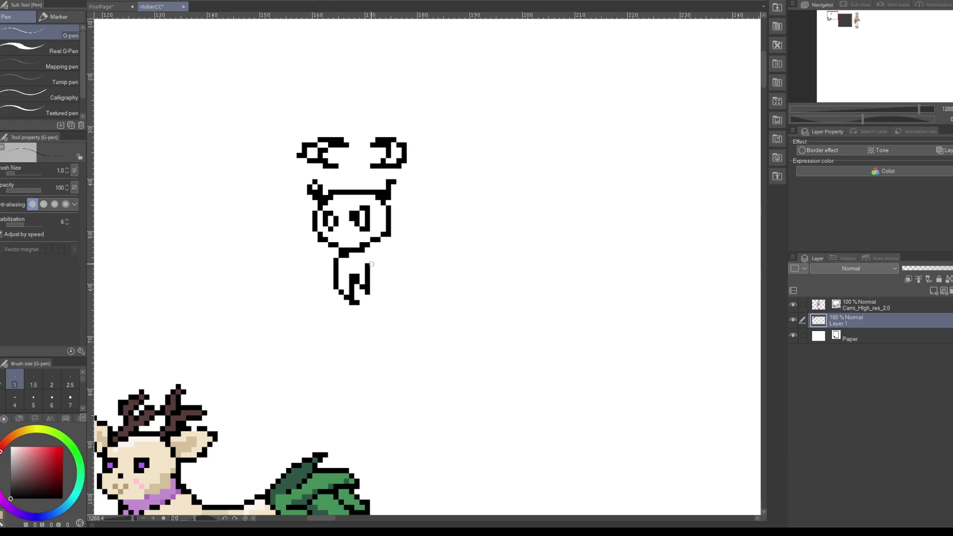
drag(337, 259, 308, 260)
mouse_move(373, 260)
mouse_down()
mouse_move(406, 284)
mouse_move(418, 269)
mouse_move(402, 263)
mouse_up()
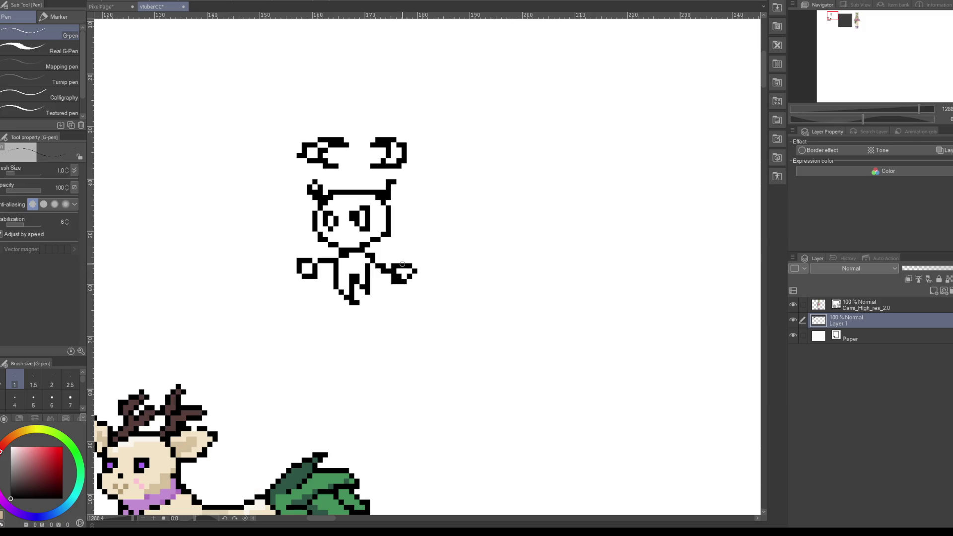
Step: Erase the eye marks inside the head with the Eraser (E), then return to the Pencil
key(e)
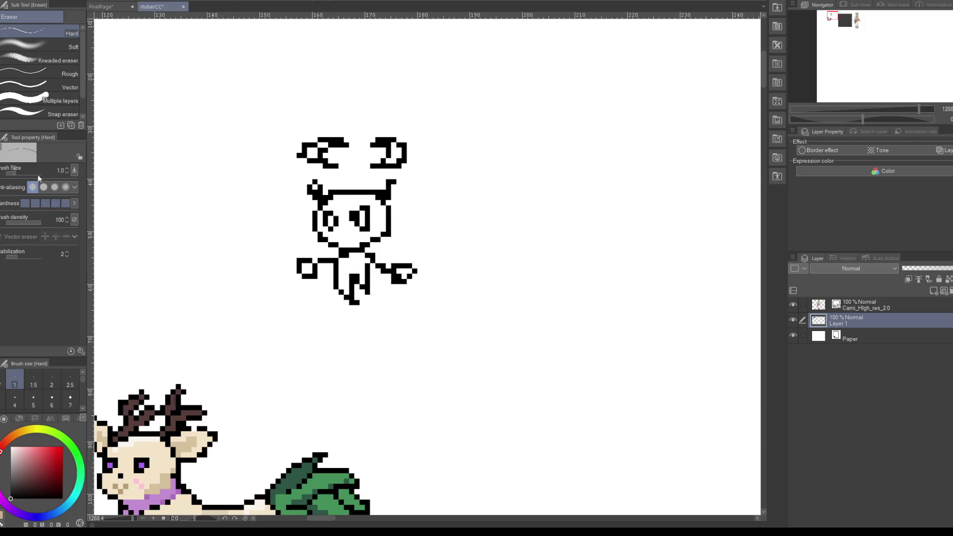
mouse_move(320, 215)
mouse_down()
mouse_move(365, 208)
mouse_move(368, 229)
mouse_up()
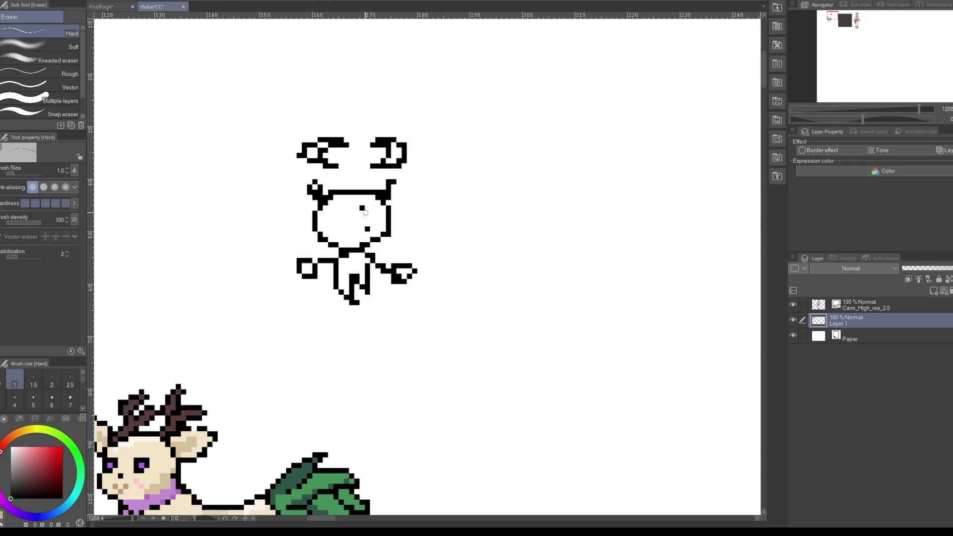
key(p)
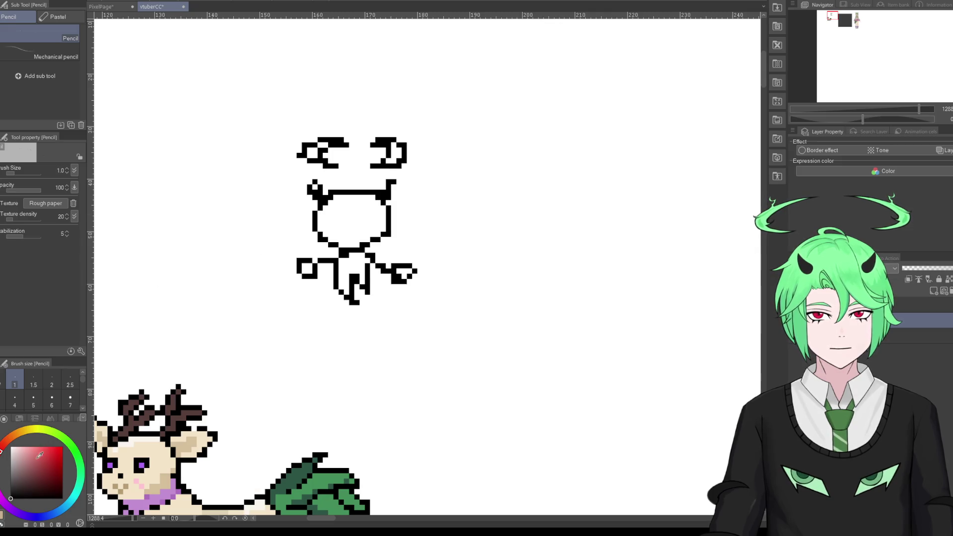
Step: Draw new eye pixels in the head and erase the stray bar inside it
key(p)
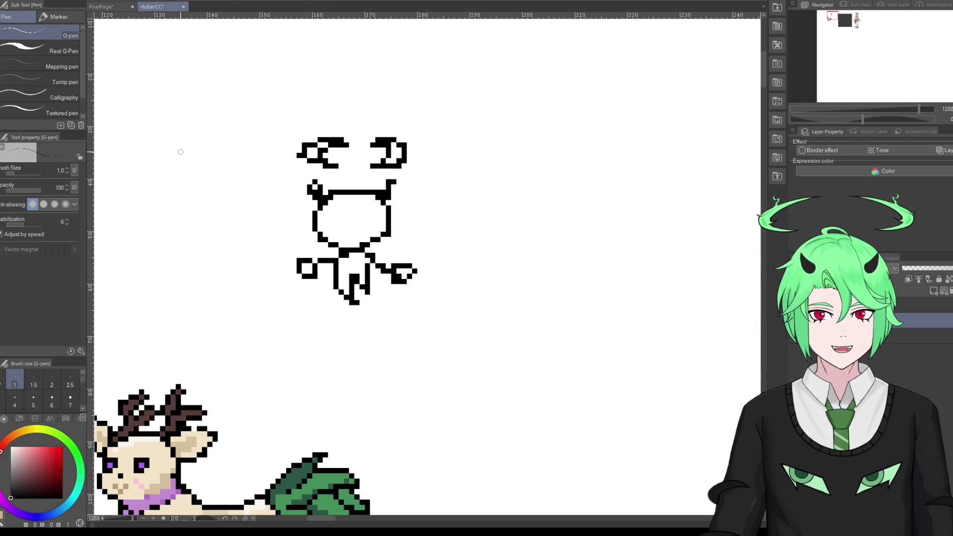
click(357, 218)
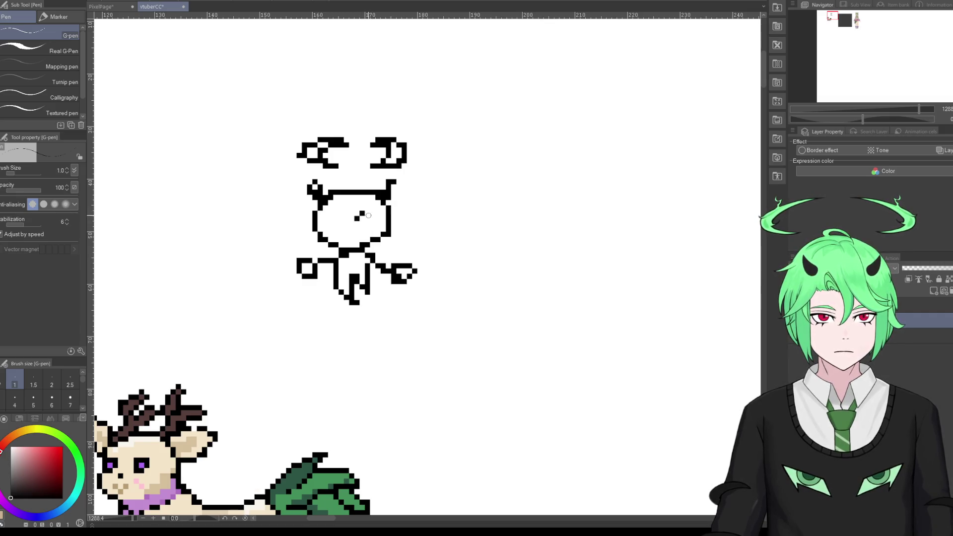
drag(367, 214, 374, 212)
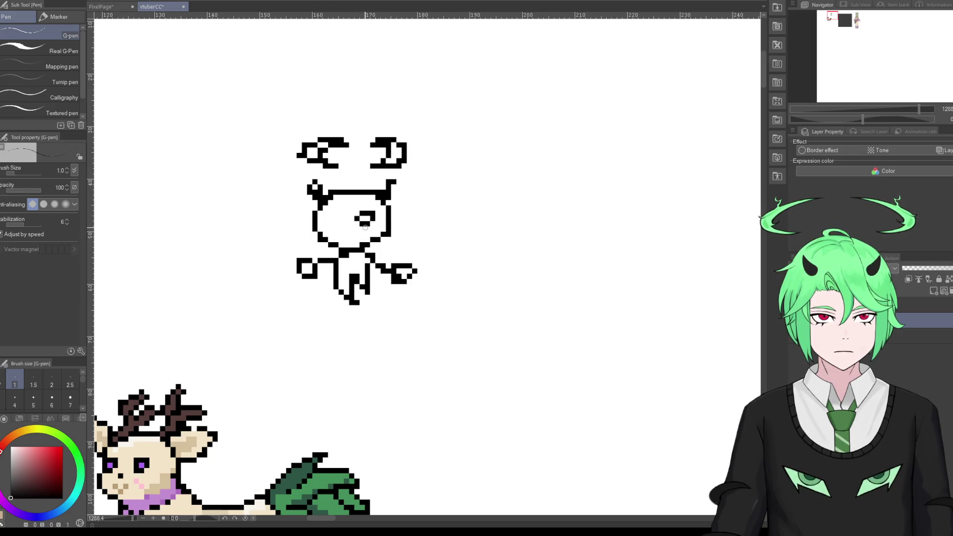
drag(373, 224, 366, 219)
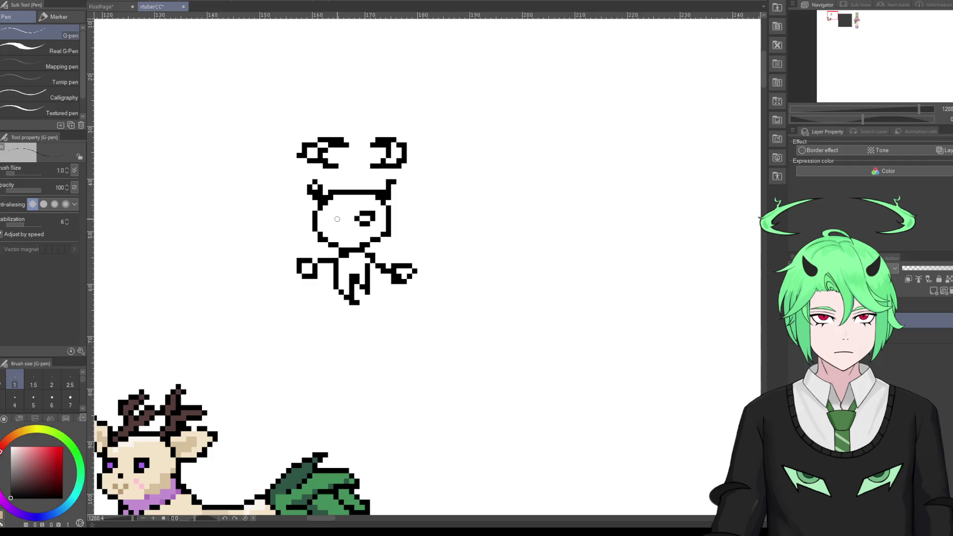
click(325, 219)
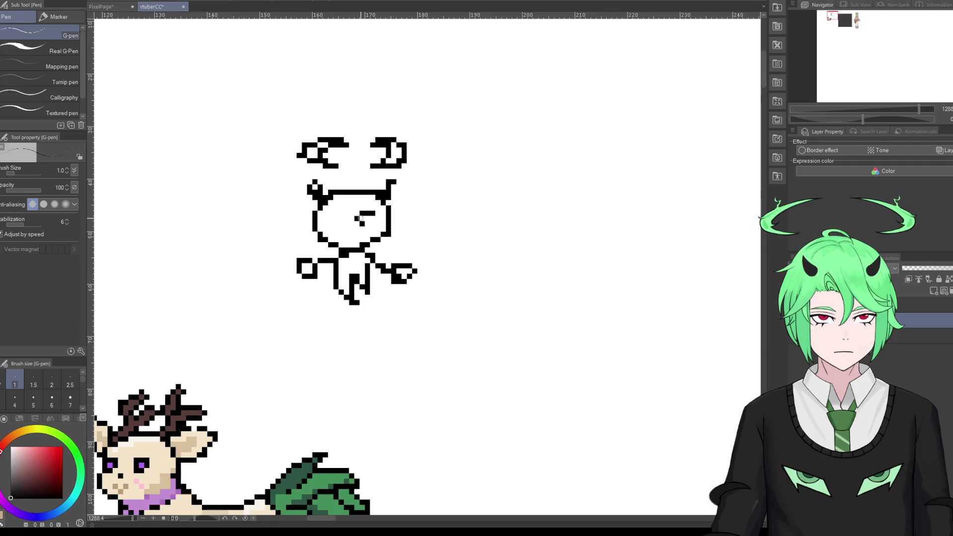
drag(374, 214, 330, 225)
Step: Undo the faulty eye strokes and place a single small mouth dot below the eyes
key(ctrl+z)
mouse_move(343, 212)
mouse_down()
mouse_move(323, 221)
mouse_move(340, 222)
mouse_up()
key(ctrl+z)
key(ctrl+z)
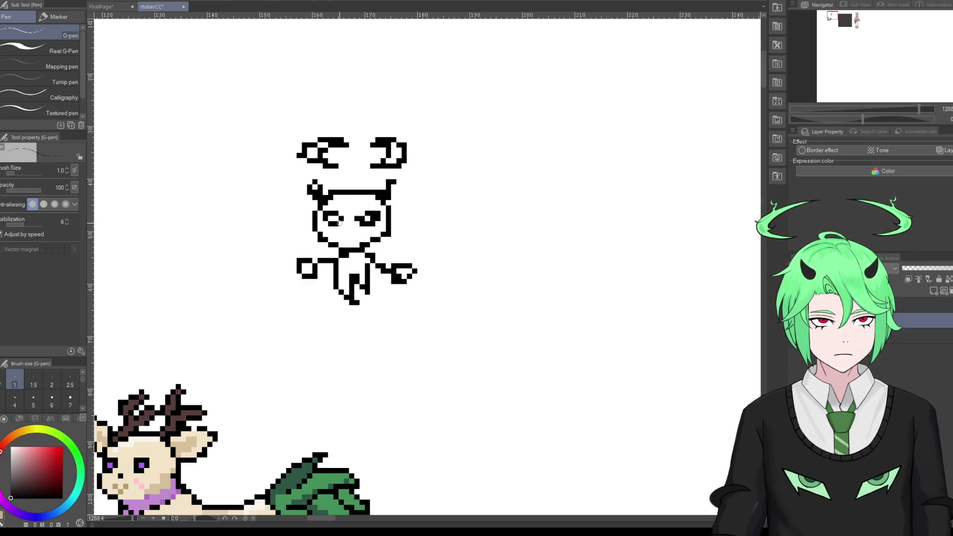
click(341, 234)
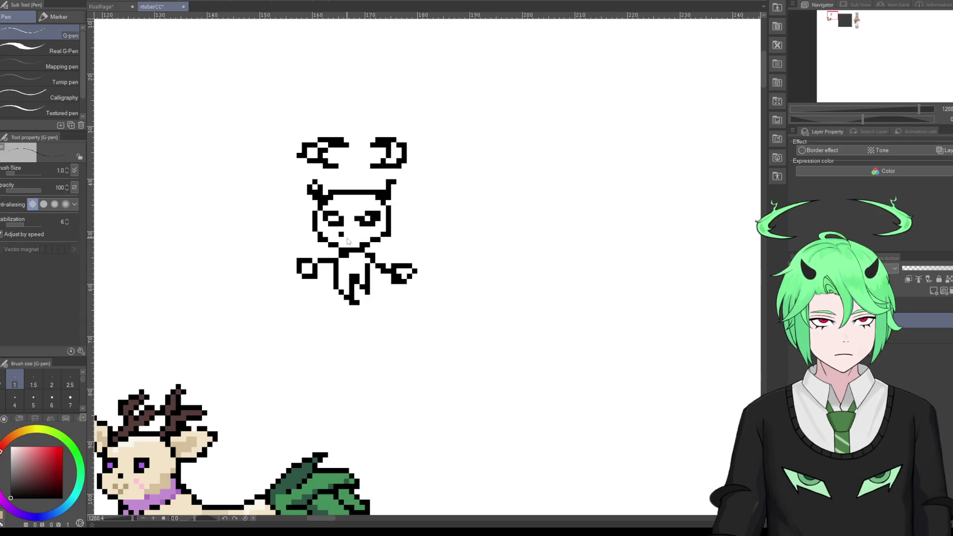
key(ctrl+z)
click(346, 233)
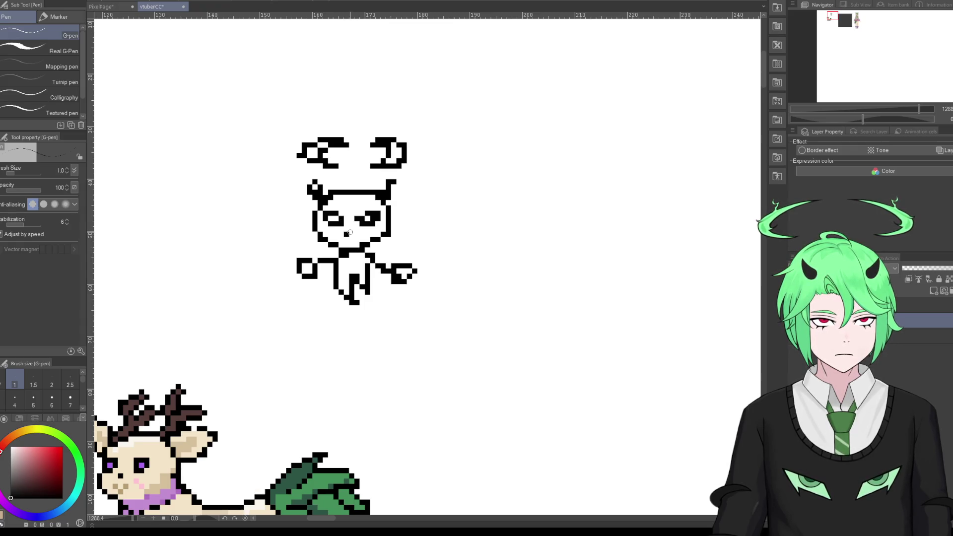
key(ctrl+z)
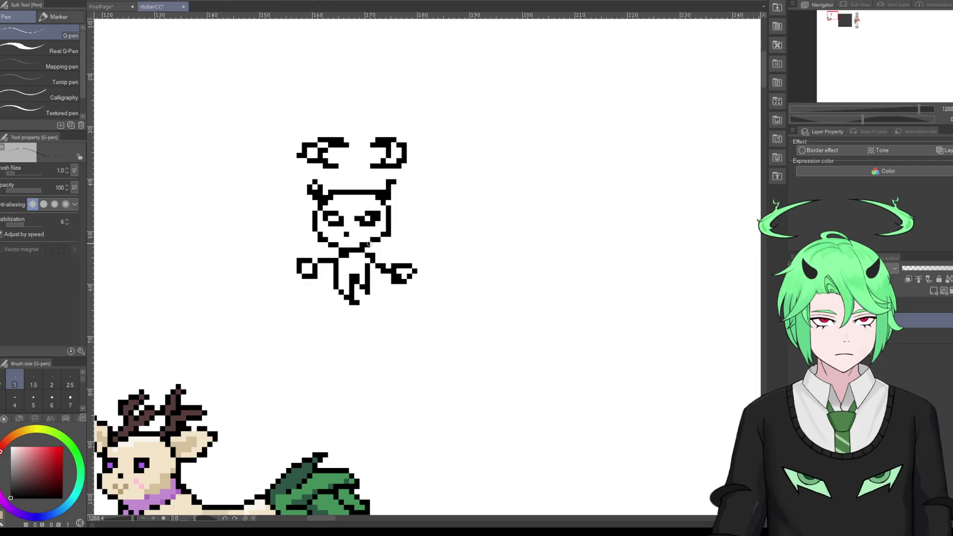
scroll(390, 252, down, 2)
scroll(298, 277, down, 1)
scroll(199, 307, up, 1)
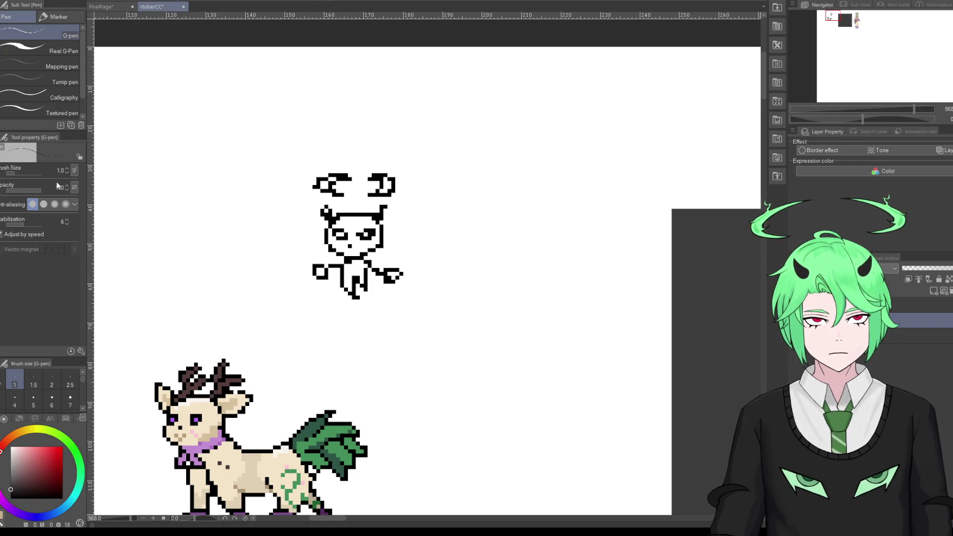
Step: Fill the head interior dark grey with the Fill tool (G)
key(g)
click(345, 230)
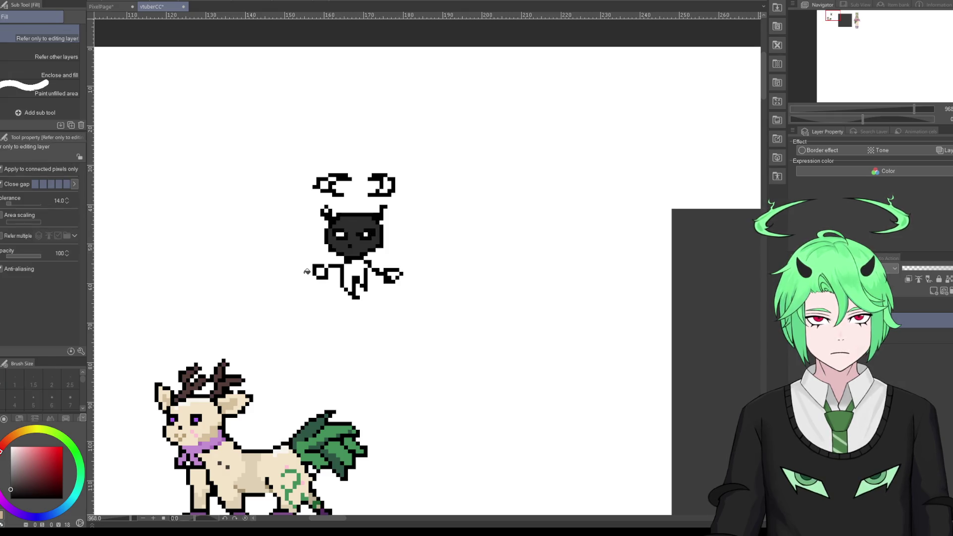
scroll(322, 221, up, 2)
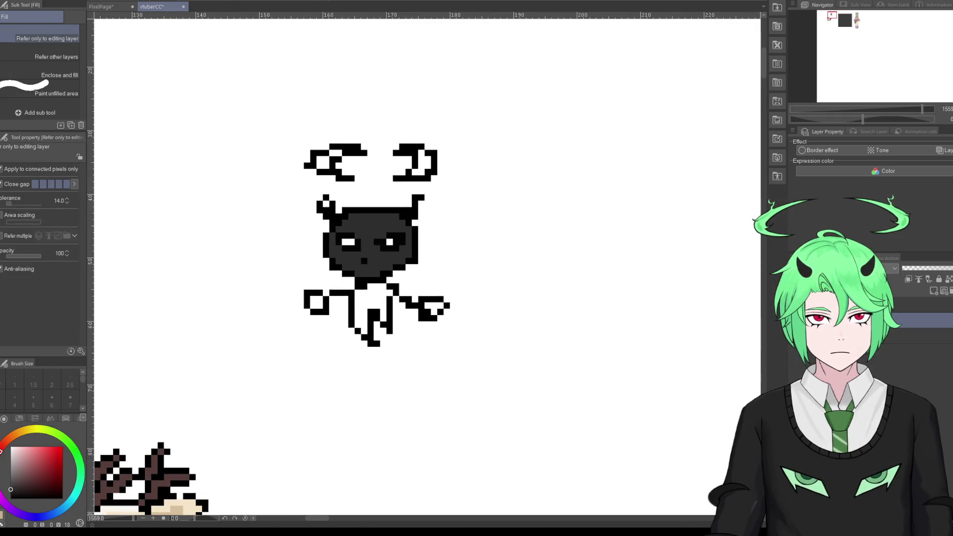
Step: Return to the G-pen and pick a bright mint green on the colour wheel
key(p)
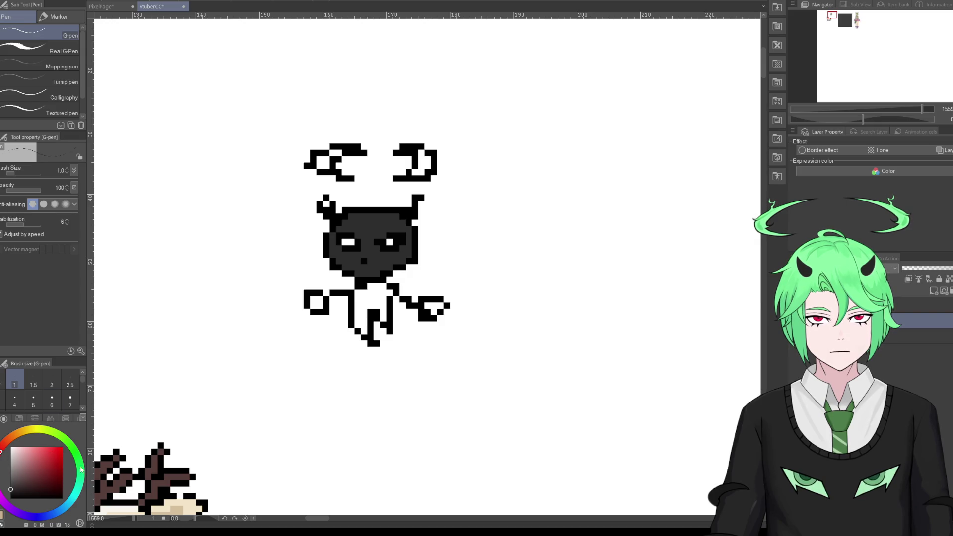
click(79, 466)
click(78, 477)
drag(49, 465, 37, 451)
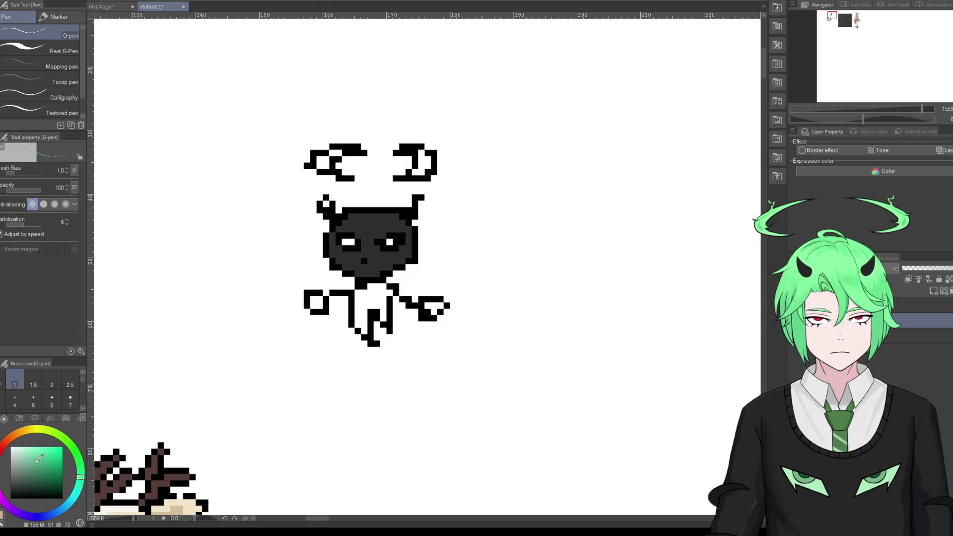
Step: Paint both eyes mint green, each with a darker green accent pixel
drag(345, 241, 381, 241)
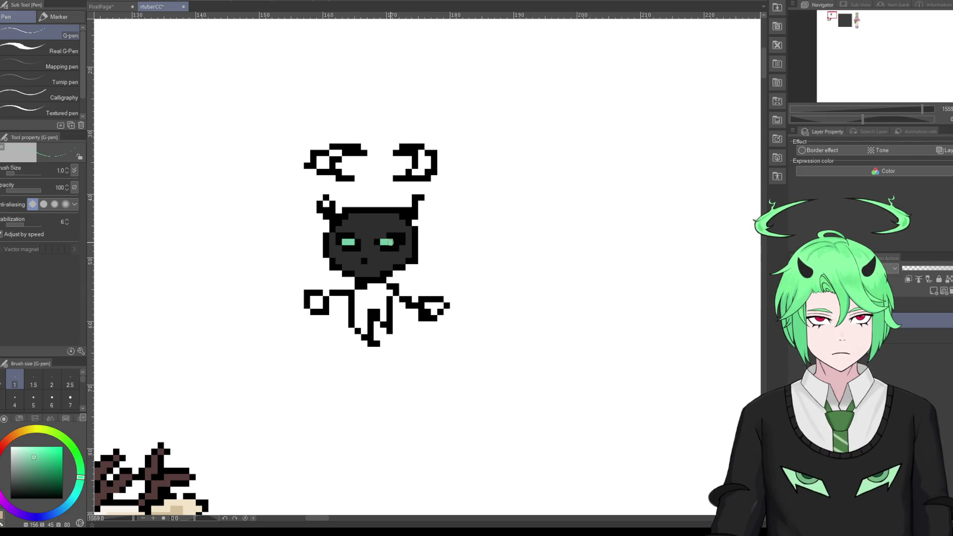
alt+click(394, 233)
alt+click(390, 240)
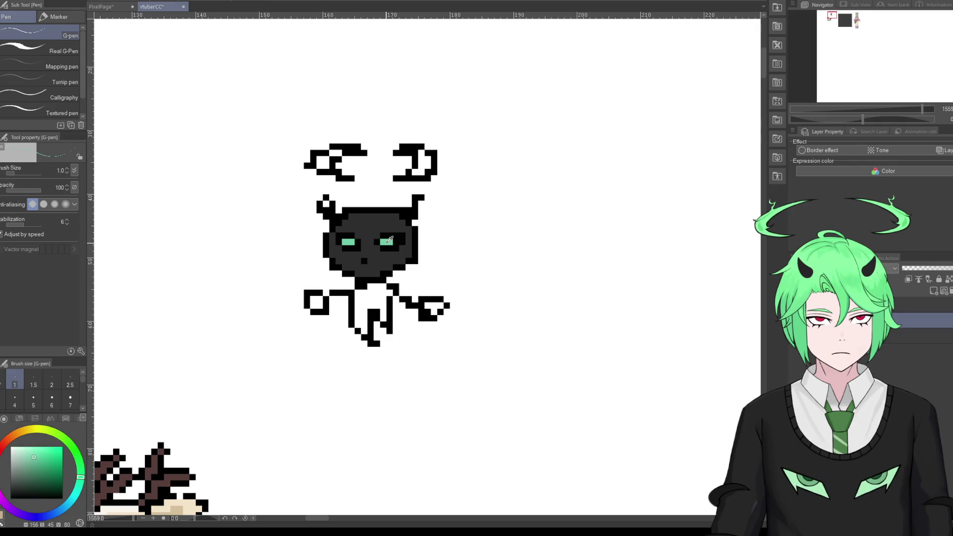
drag(41, 465, 36, 472)
click(351, 242)
click(385, 243)
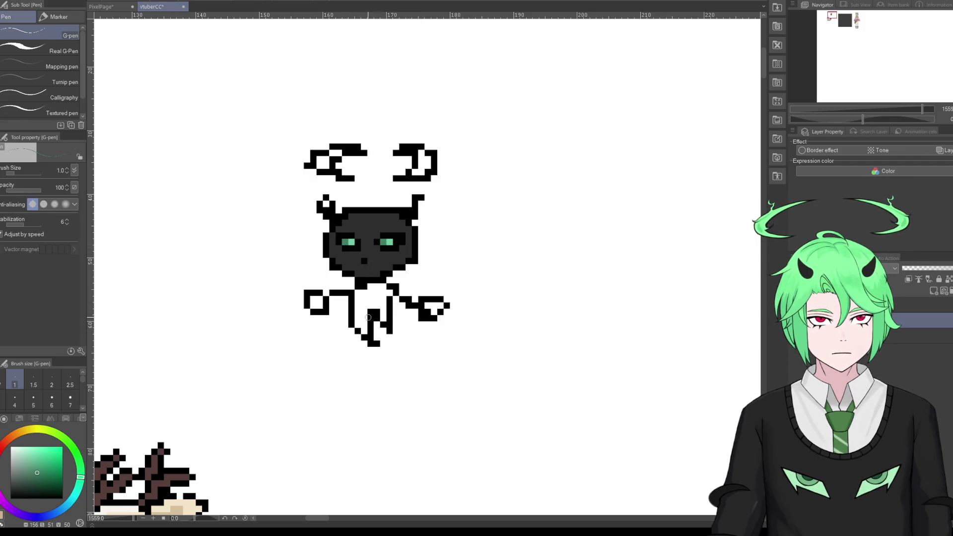
Step: Fill both ears with the head's dark grey, sampled with the eyedropper
alt+click(387, 227)
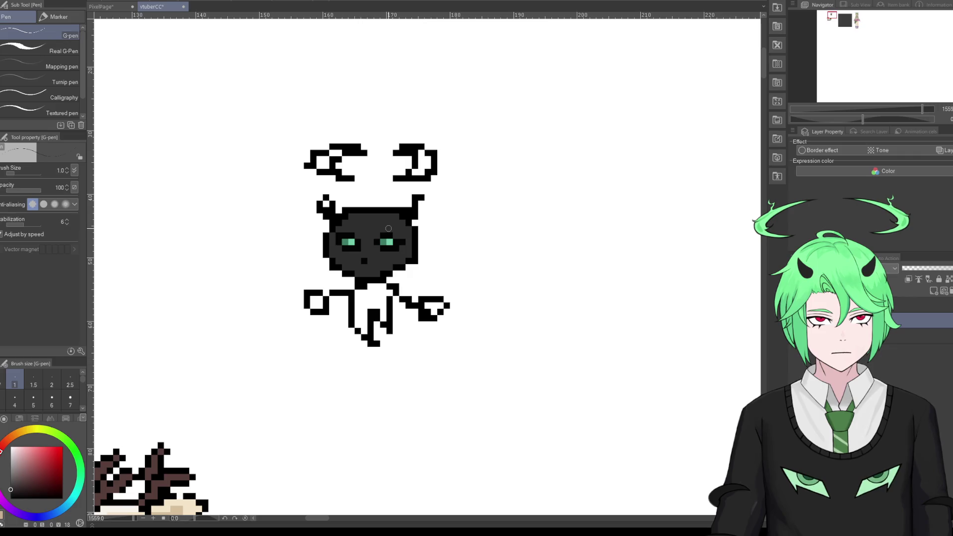
drag(331, 213, 326, 202)
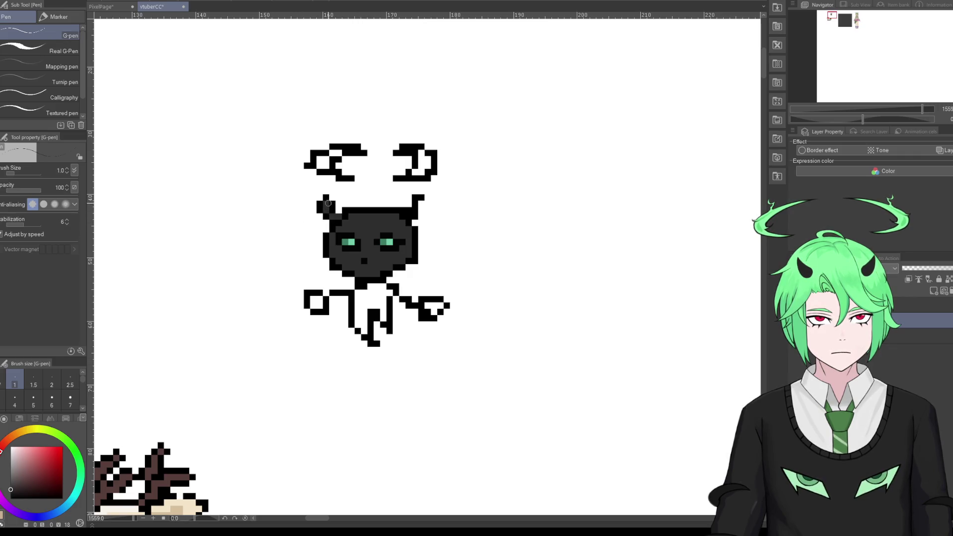
drag(421, 216, 421, 208)
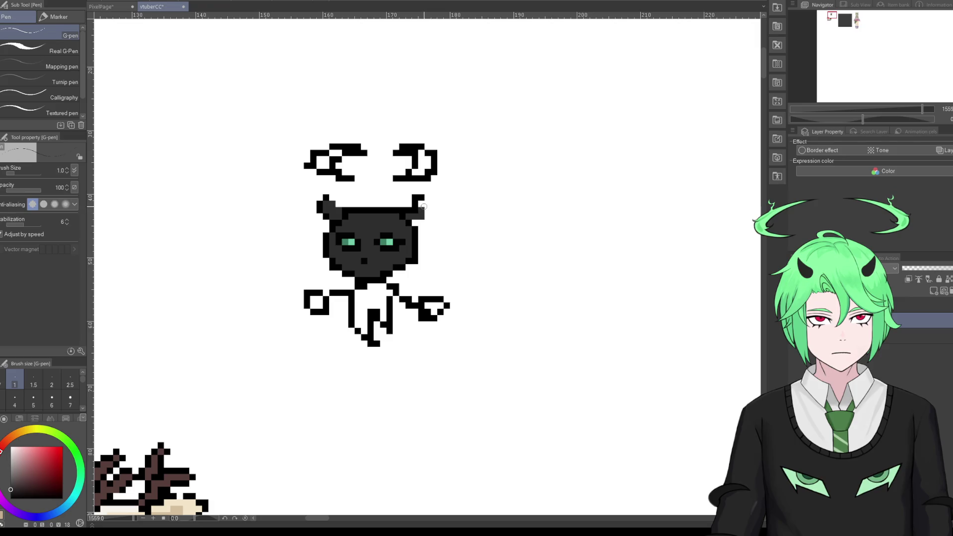
scroll(406, 268, down, 4)
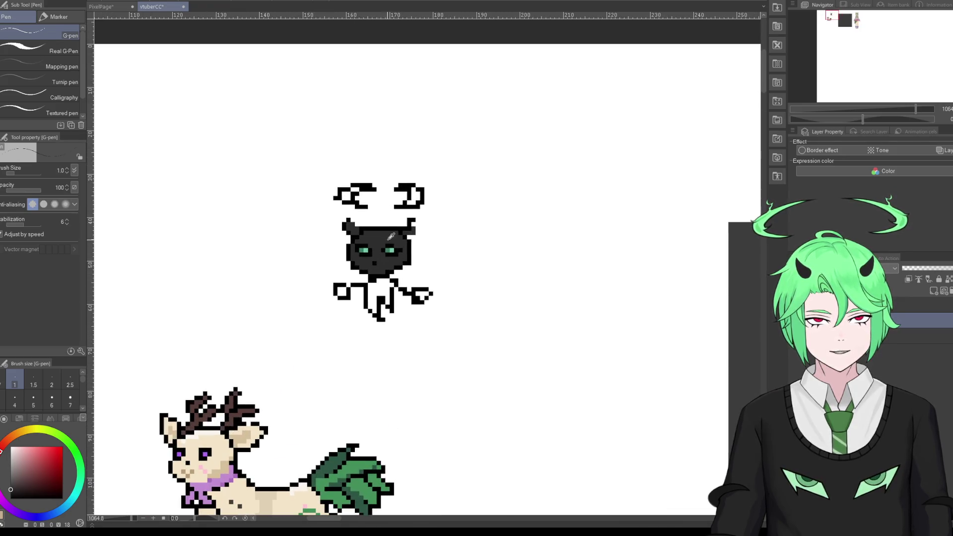
Step: Paint the body teal green using the eye's colour, and add a solid black neck band
alt+click(396, 246)
mouse_move(373, 288)
mouse_down()
mouse_move(376, 309)
mouse_move(378, 286)
mouse_move(369, 283)
mouse_move(390, 299)
mouse_move(379, 274)
mouse_up()
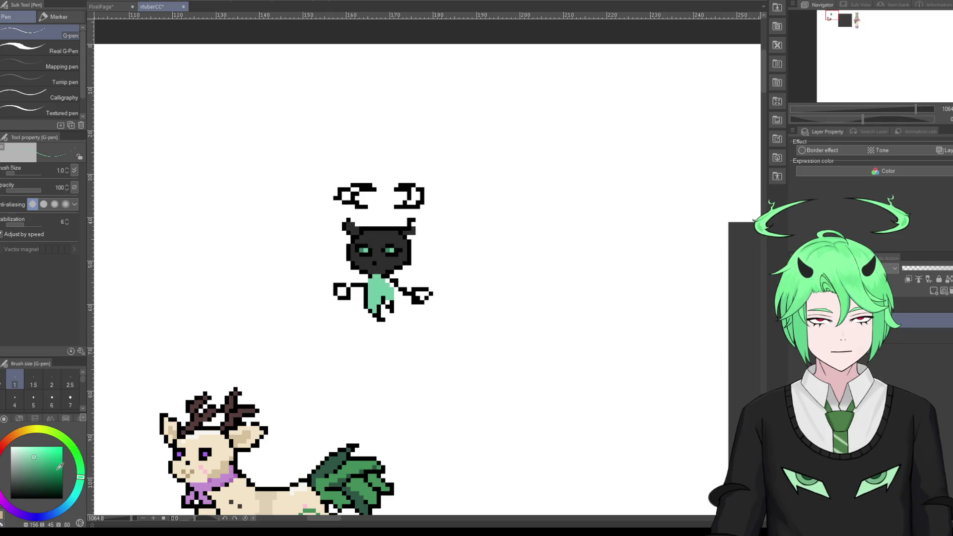
scroll(358, 265, up, 2)
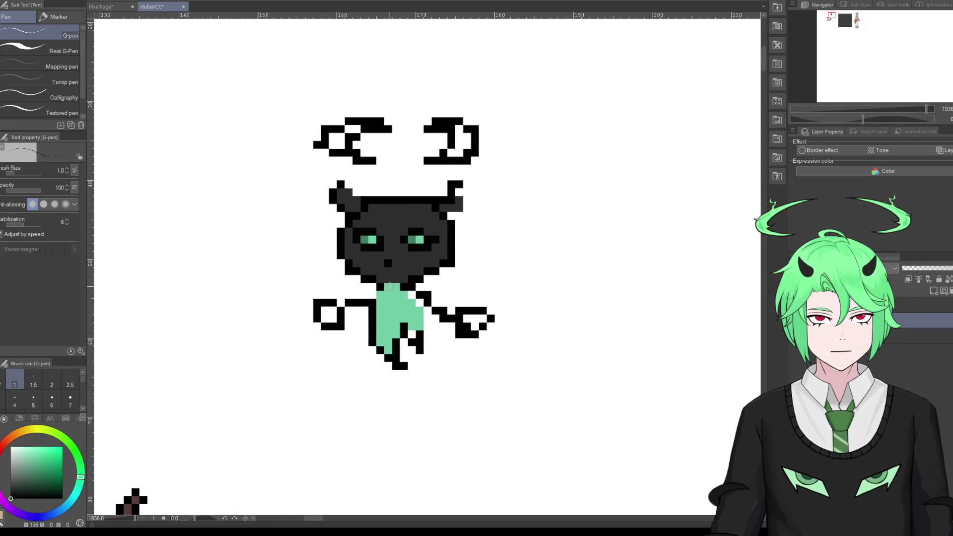
click(395, 287)
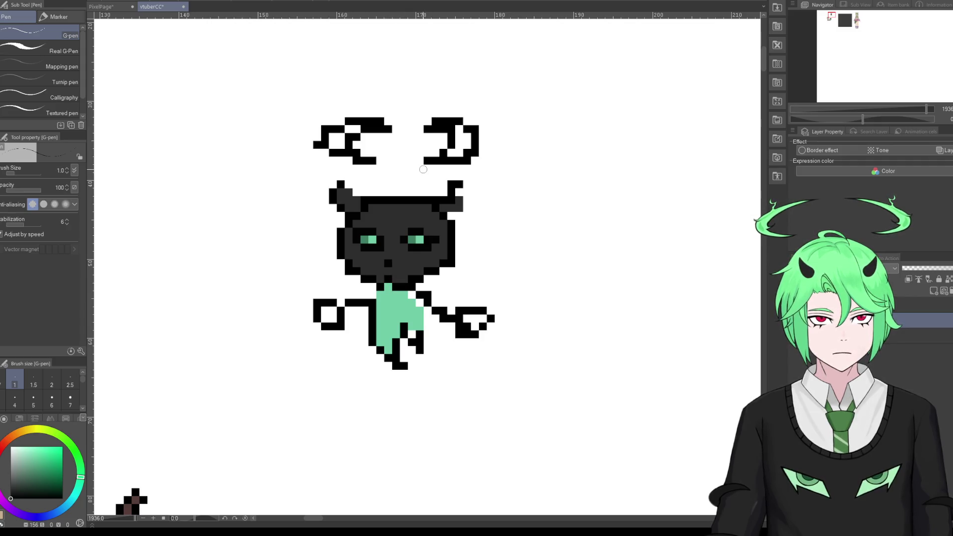
drag(388, 286, 400, 286)
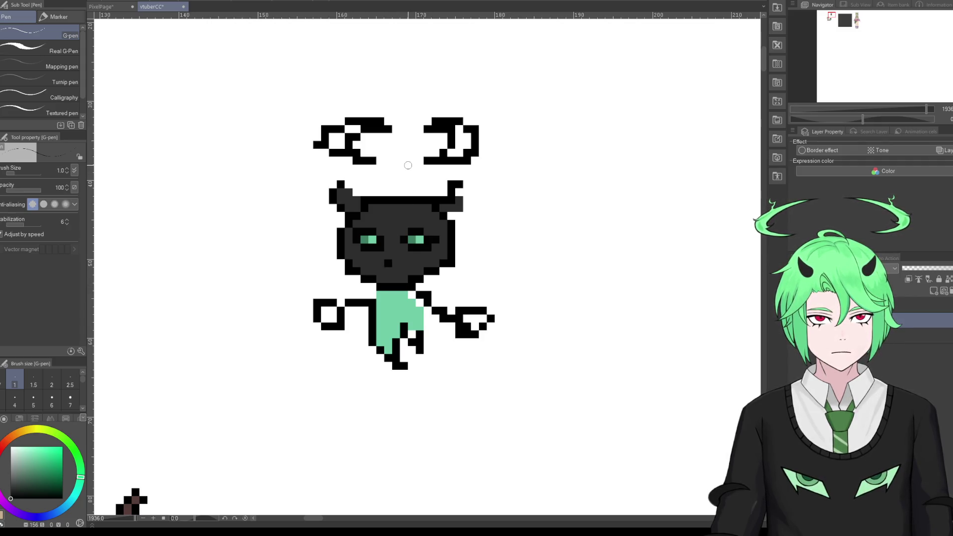
Step: Paint both horn interiors teal, then start filling the left hand dark grey
alt+click(419, 239)
mouse_move(333, 145)
mouse_down()
mouse_move(364, 128)
mouse_move(347, 151)
mouse_up()
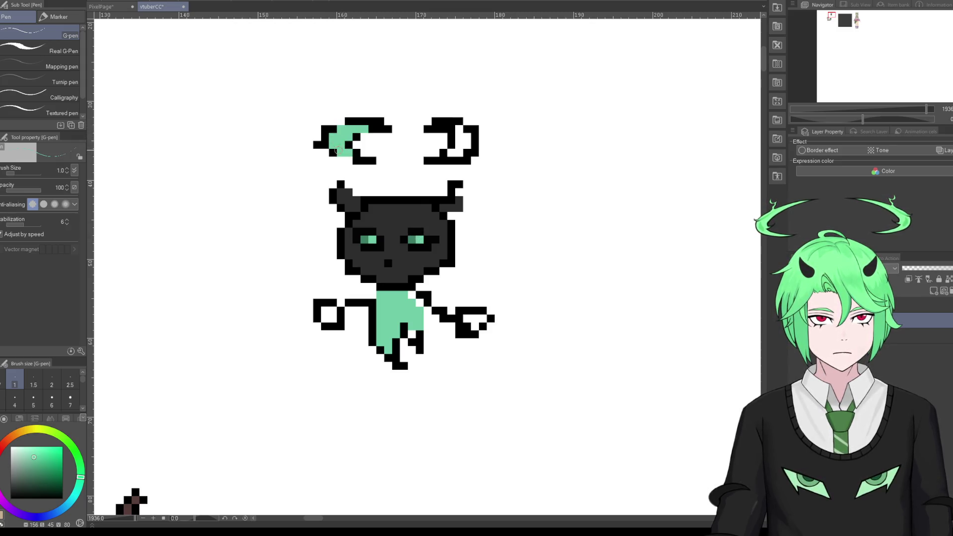
click(451, 152)
mouse_move(451, 153)
mouse_down()
mouse_move(452, 127)
mouse_move(457, 158)
mouse_up()
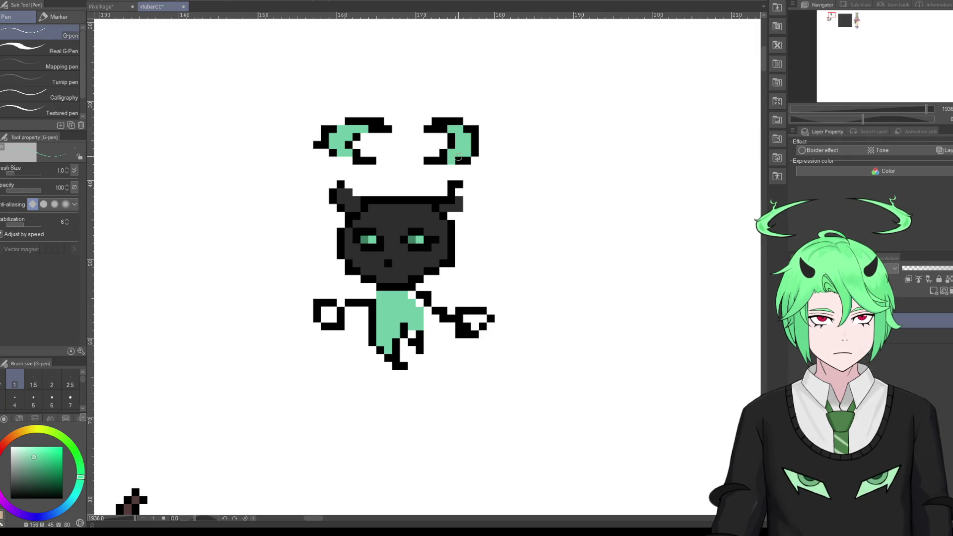
alt+click(366, 282)
mouse_move(343, 309)
mouse_down()
mouse_move(329, 320)
mouse_move(342, 302)
mouse_move(380, 295)
mouse_move(460, 319)
mouse_up()
Step: Add a single black pixel above the left arm, replacing a too-wide stroke
alt+click(325, 303)
key(ctrl+z)
click(348, 295)
Step: Fill the body's white gaps mint green and draw a black edge on its right side
alt+click(401, 272)
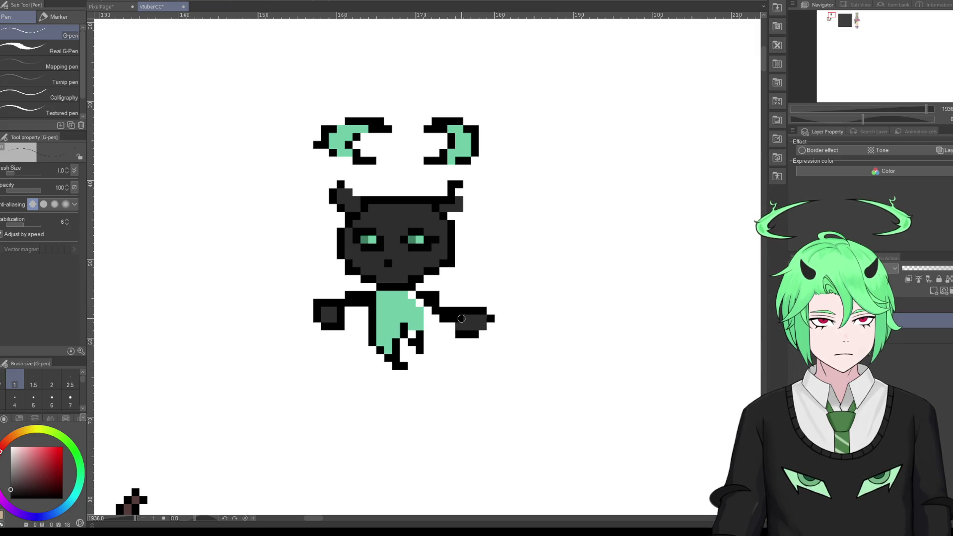
alt+click(403, 298)
mouse_move(419, 302)
mouse_down()
mouse_move(415, 296)
mouse_move(425, 334)
mouse_up()
alt+click(412, 287)
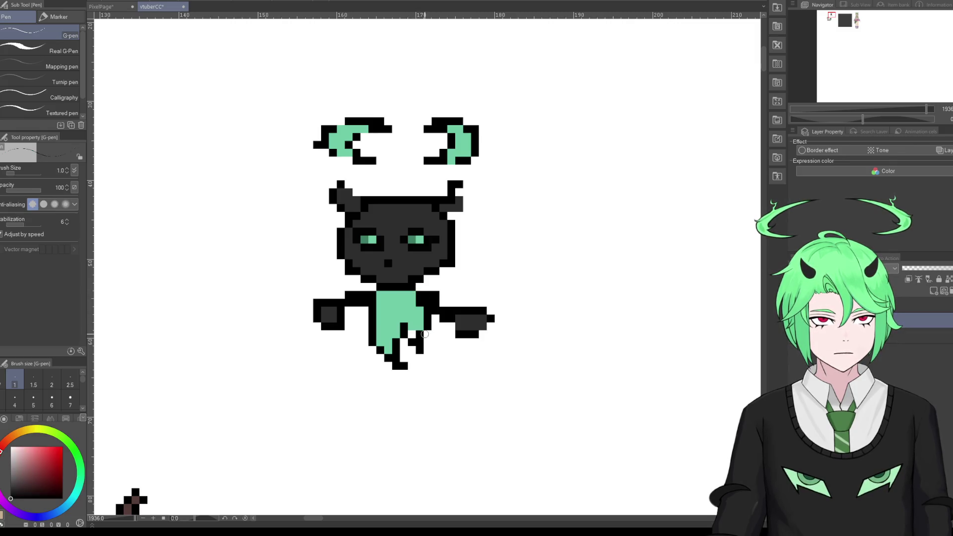
alt+click(411, 333)
scroll(382, 252, down, 3)
scroll(377, 298, down, 2)
scroll(372, 338, up, 1)
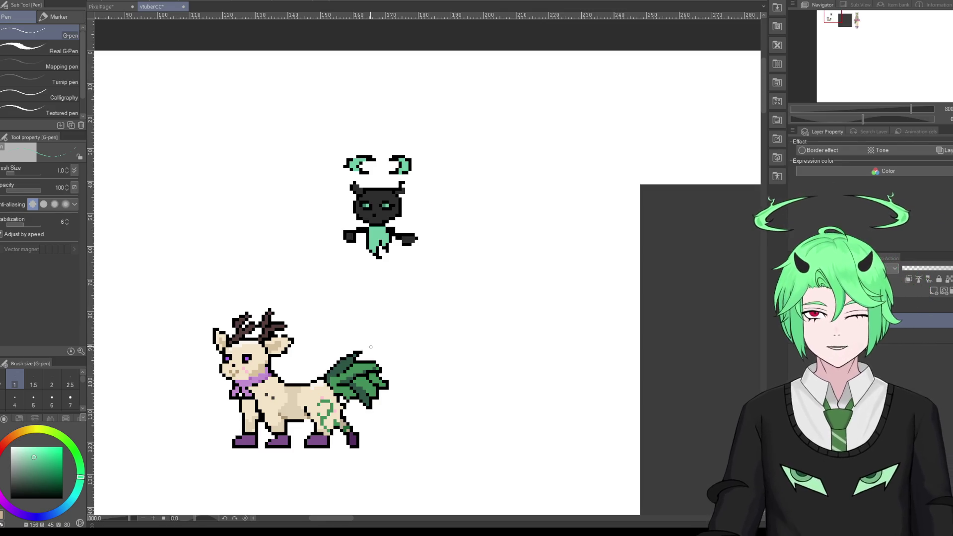
scroll(273, 328, down, 2)
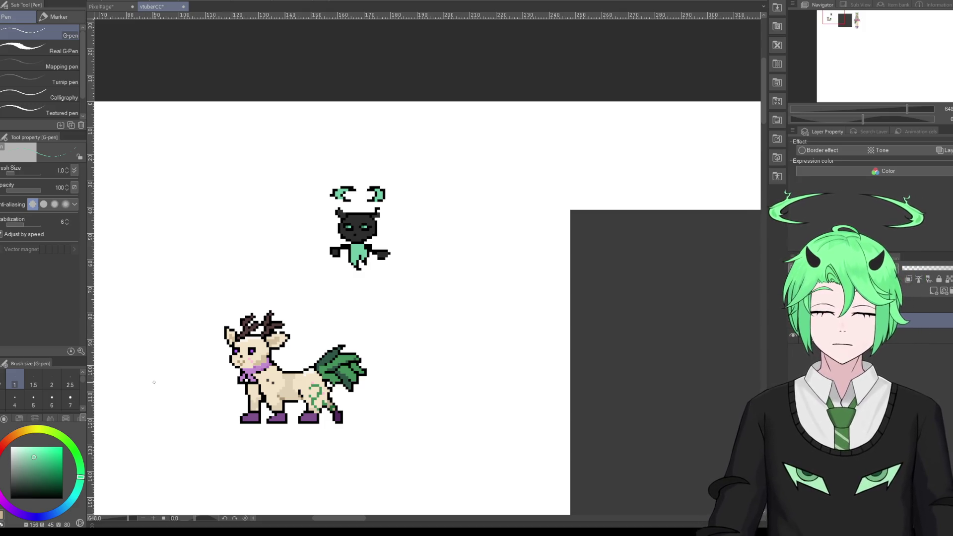
alt+click(269, 321)
drag(451, 228, 479, 219)
drag(357, 299, 369, 291)
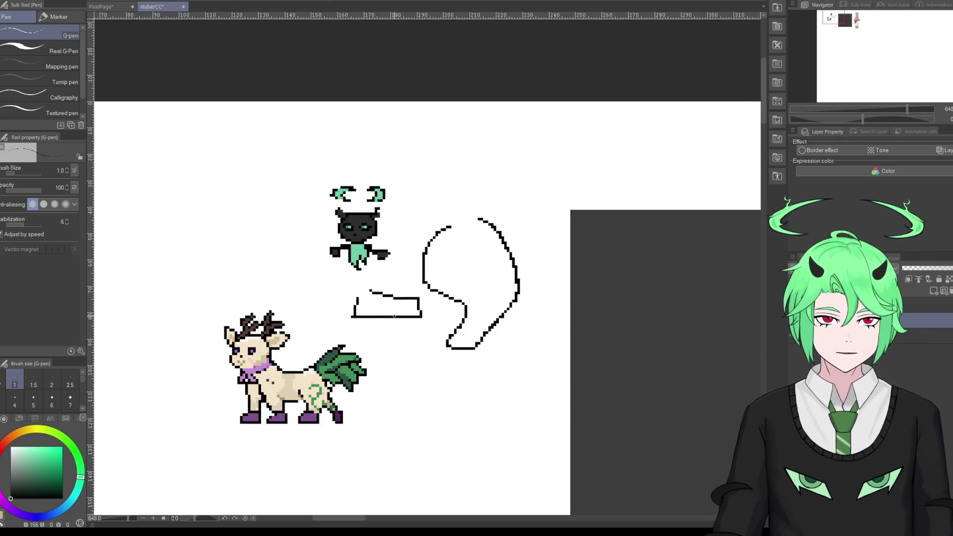
key(ctrl+z)
mouse_move(354, 296)
mouse_down()
mouse_move(419, 311)
mouse_move(354, 296)
mouse_move(409, 304)
mouse_move(416, 289)
mouse_move(349, 288)
mouse_up()
key(ctrl+z)
key(ctrl+z)
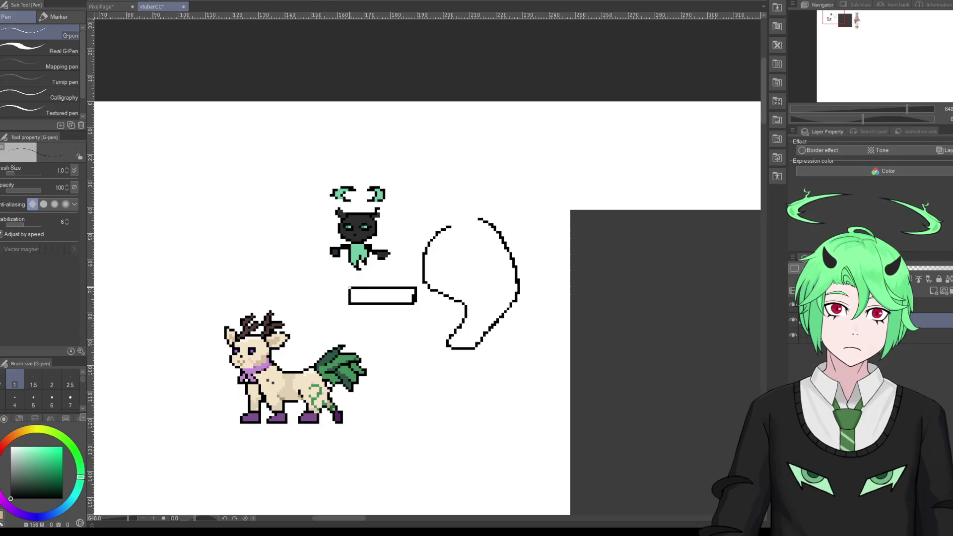
key(ctrl+z)
key(ctrl+z)
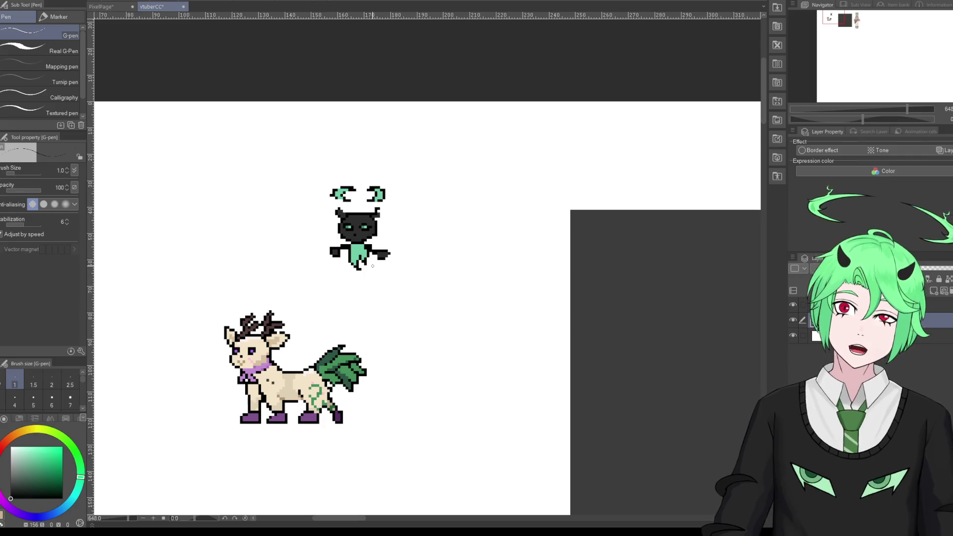
scroll(423, 257, up, 1)
Step: Shade the demon body's left edges in the eye's darker green, redoing the first attempt
scroll(357, 230, up, 5)
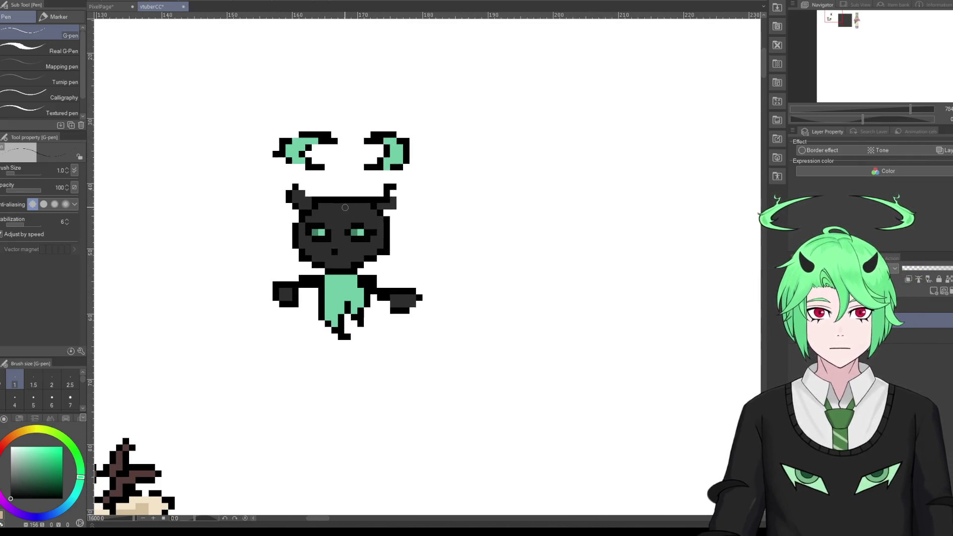
alt+click(357, 230)
mouse_move(327, 299)
mouse_down()
mouse_move(335, 277)
mouse_move(354, 285)
mouse_move(354, 294)
mouse_move(343, 286)
mouse_move(329, 298)
mouse_up()
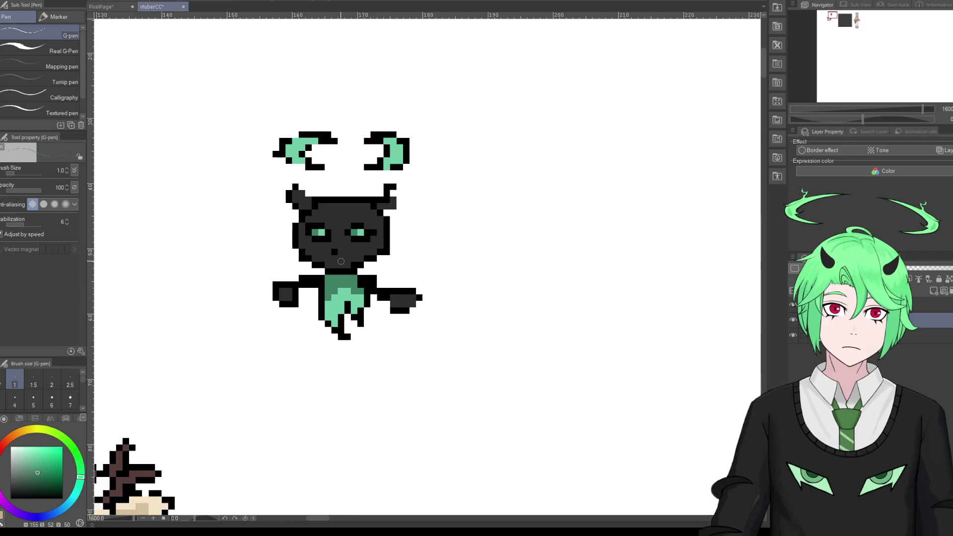
scroll(347, 287, down, 3)
scroll(346, 288, up, 2)
scroll(348, 291, up, 2)
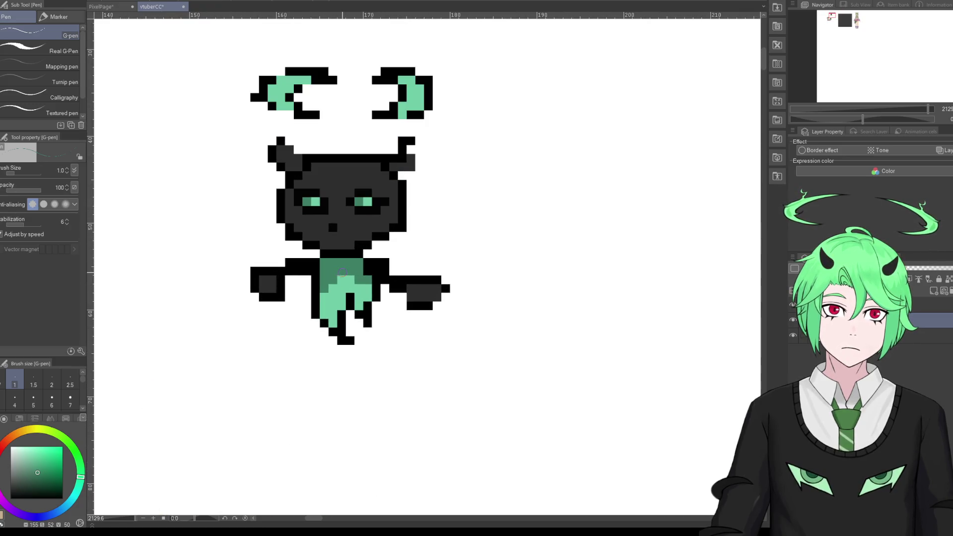
key(ctrl+z)
key(ctrl+z)
mouse_move(321, 270)
mouse_down()
mouse_move(352, 271)
mouse_move(330, 293)
mouse_up()
click(341, 271)
Step: Add another dark-green shading pixel to the demon's body and inspect both sprites
click(359, 263)
scroll(384, 287, down, 3)
scroll(387, 287, down, 3)
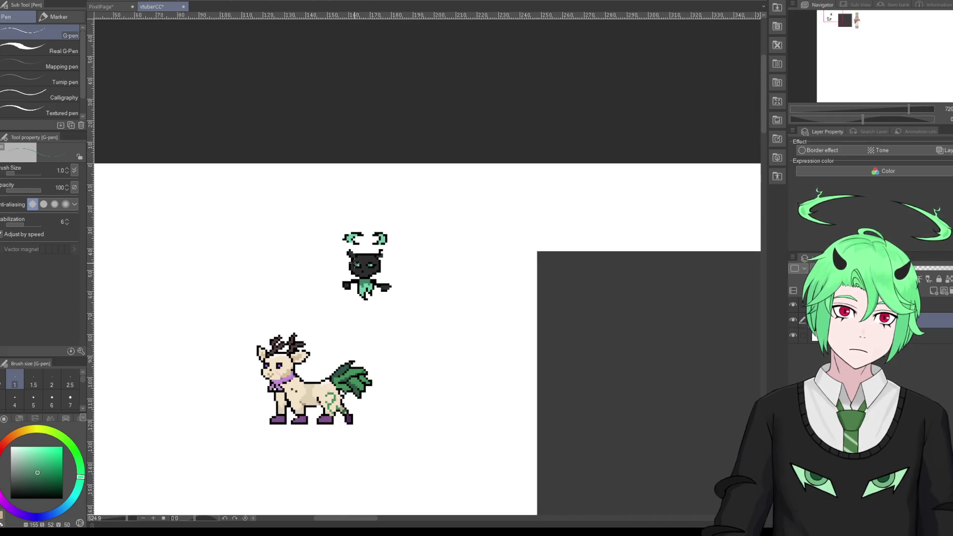
scroll(333, 348, up, 3)
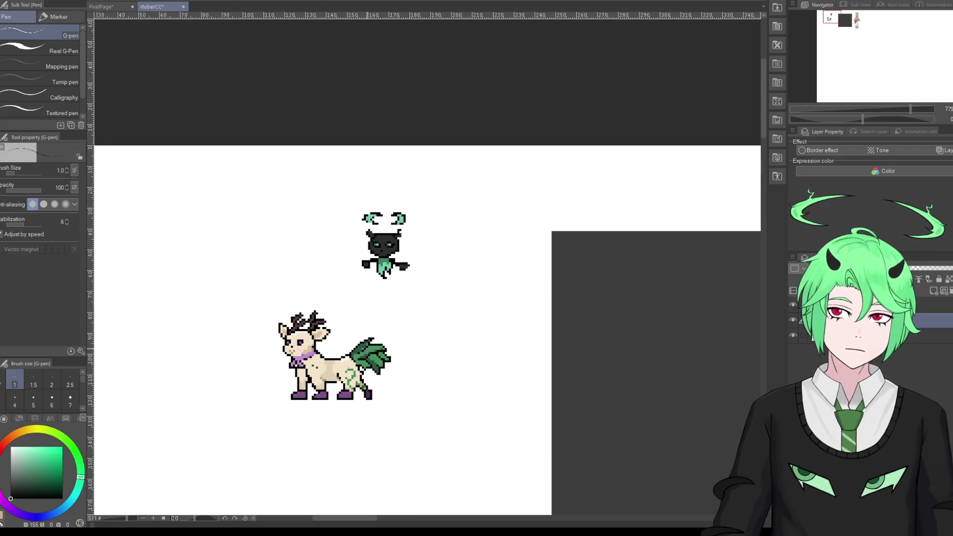
scroll(204, 436, up, 1)
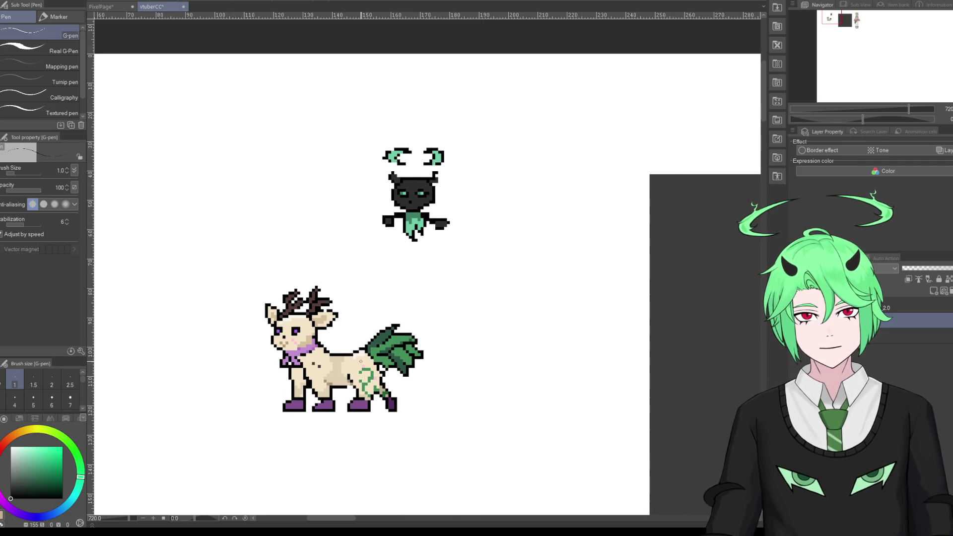
scroll(337, 382, up, 1)
scroll(334, 368, up, 1)
scroll(332, 350, up, 1)
scroll(331, 349, down, 2)
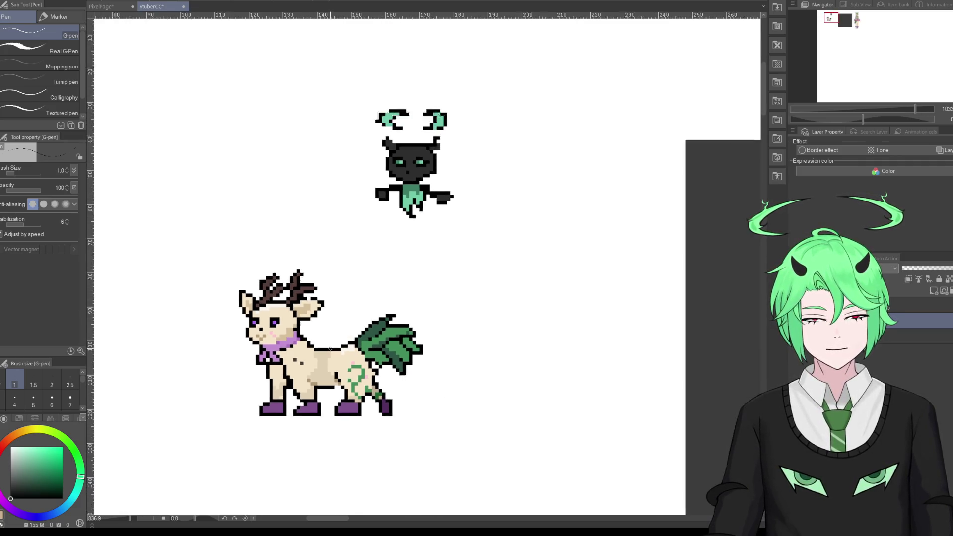
scroll(330, 348, down, 1)
scroll(330, 348, up, 3)
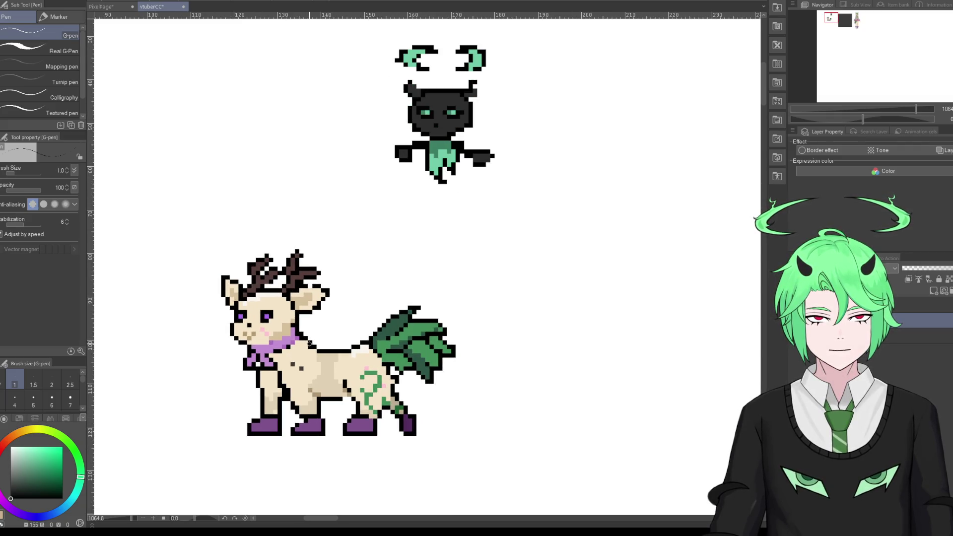
scroll(265, 301, down, 1)
scroll(265, 301, down, 4)
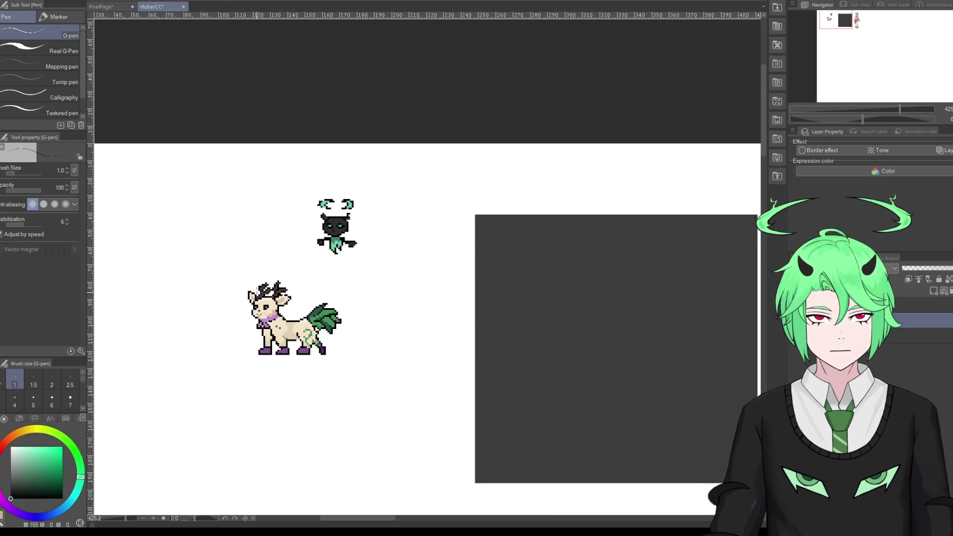
scroll(298, 212, up, 1)
scroll(322, 211, up, 2)
scroll(347, 212, up, 2)
scroll(363, 211, up, 2)
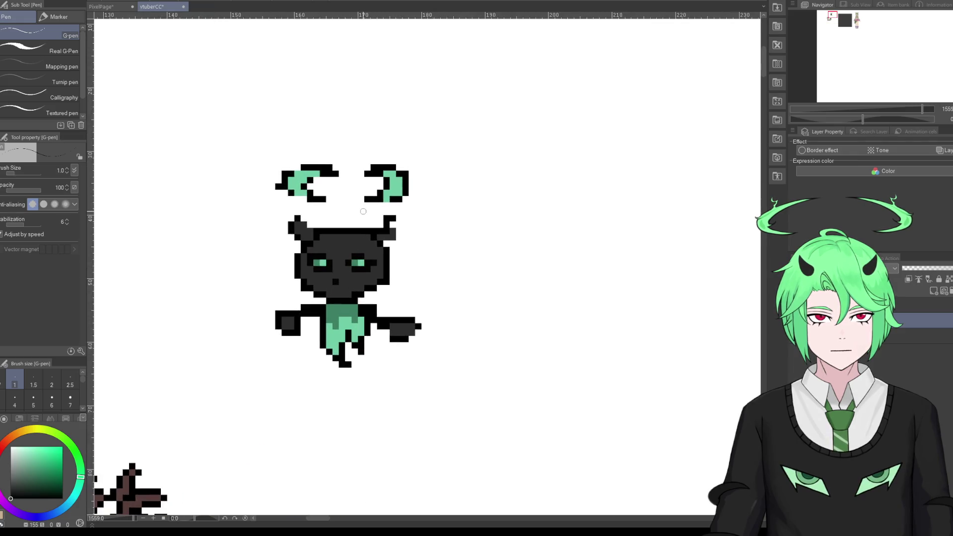
Step: Slightly adjust the drawing colour in the colour square while reviewing the canvas
click(15, 493)
scroll(419, 368, down, 2)
scroll(419, 368, down, 2)
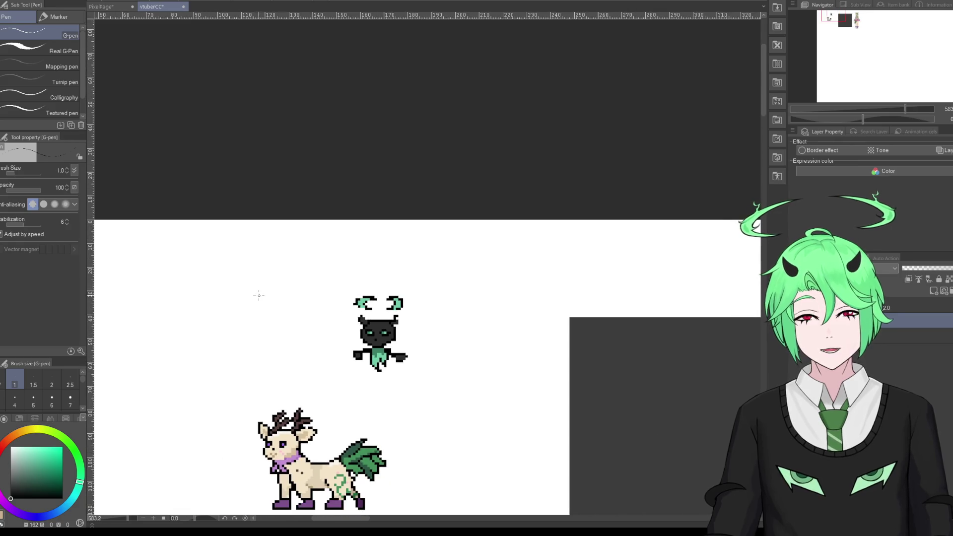
scroll(276, 330, up, 1)
scroll(287, 334, up, 2)
scroll(315, 342, down, 2)
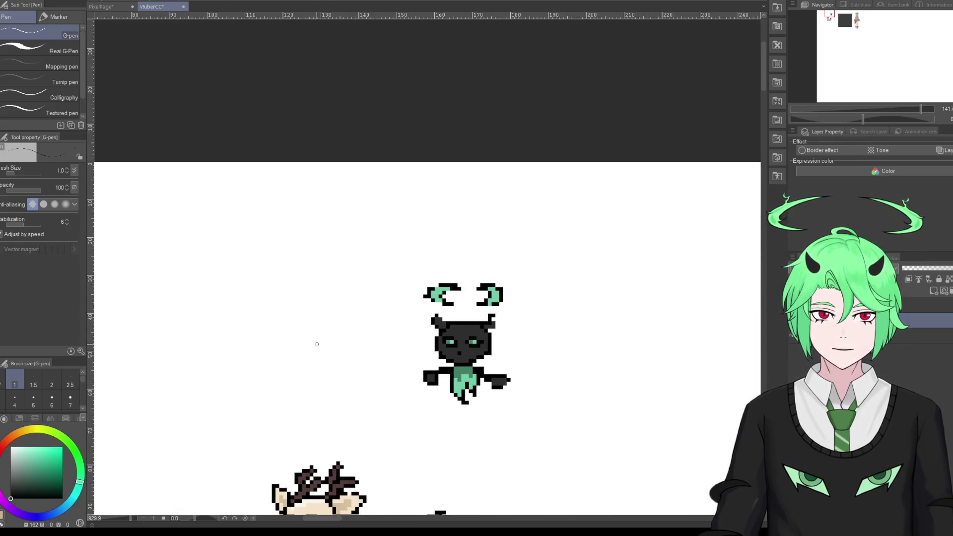
scroll(328, 371, down, 1)
scroll(329, 397, down, 1)
scroll(330, 425, up, 1)
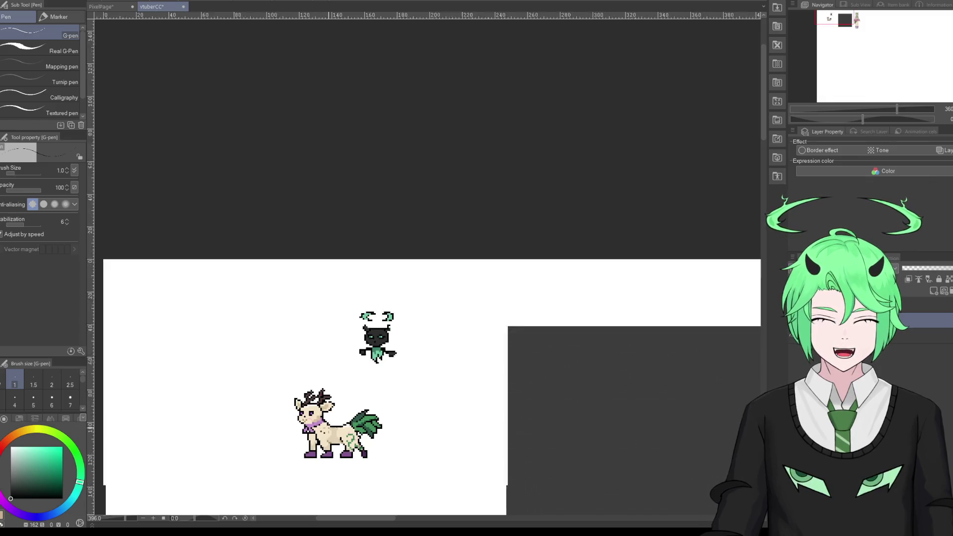
scroll(331, 426, up, 1)
scroll(331, 381, up, 1)
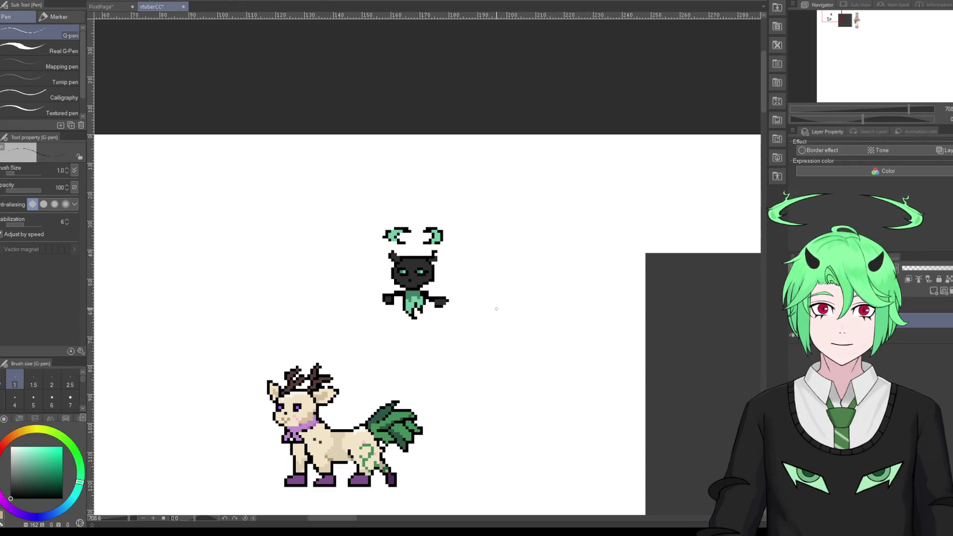
mouse_move(504, 306)
mouse_down()
mouse_move(470, 318)
mouse_move(492, 319)
mouse_up()
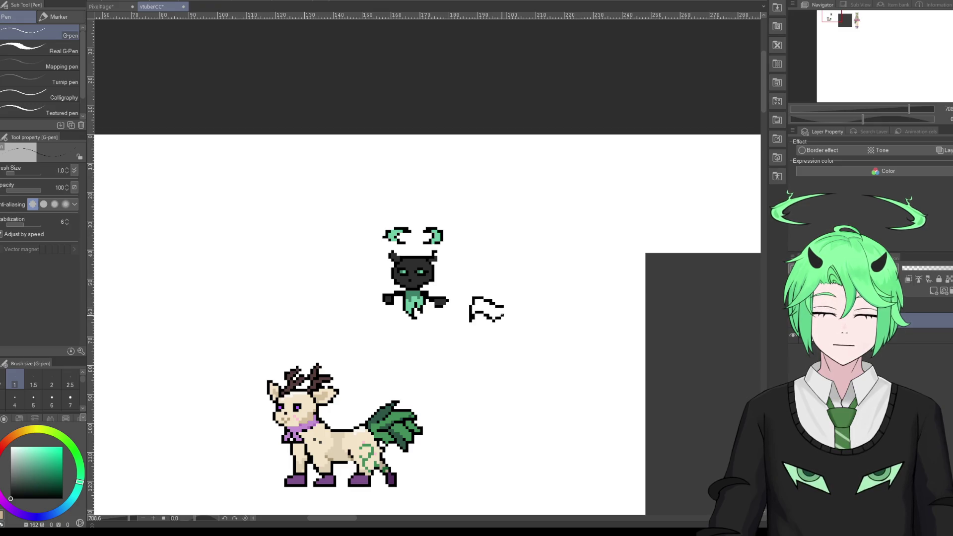
mouse_move(490, 295)
mouse_down()
mouse_move(495, 328)
mouse_move(522, 325)
mouse_up()
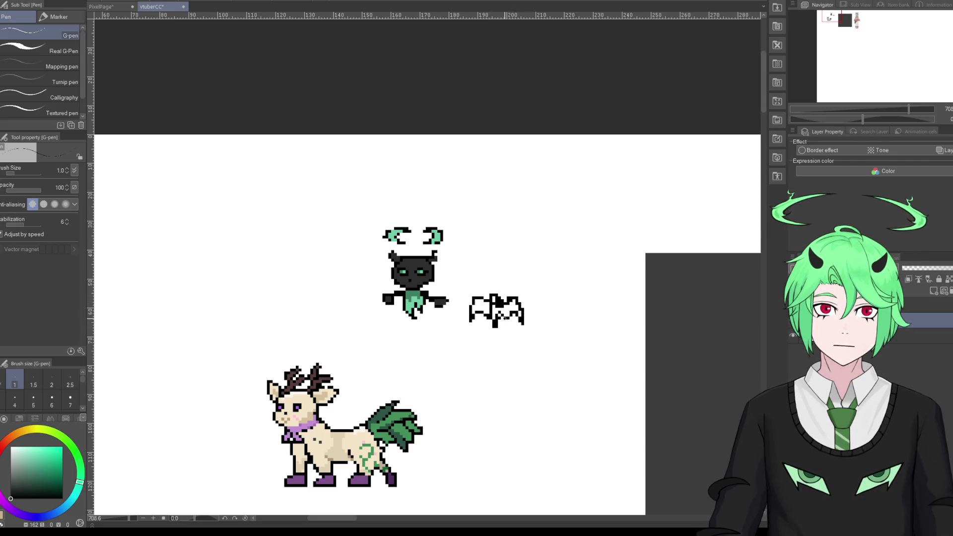
mouse_move(491, 296)
mouse_down()
mouse_move(484, 290)
mouse_move(502, 277)
mouse_move(521, 290)
mouse_up()
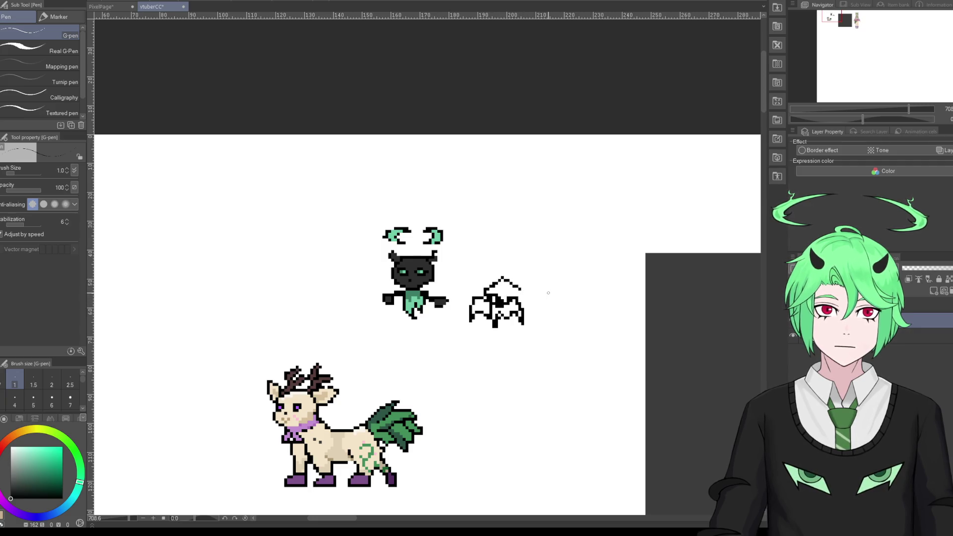
key(ctrl+z)
key(ctrl+z)
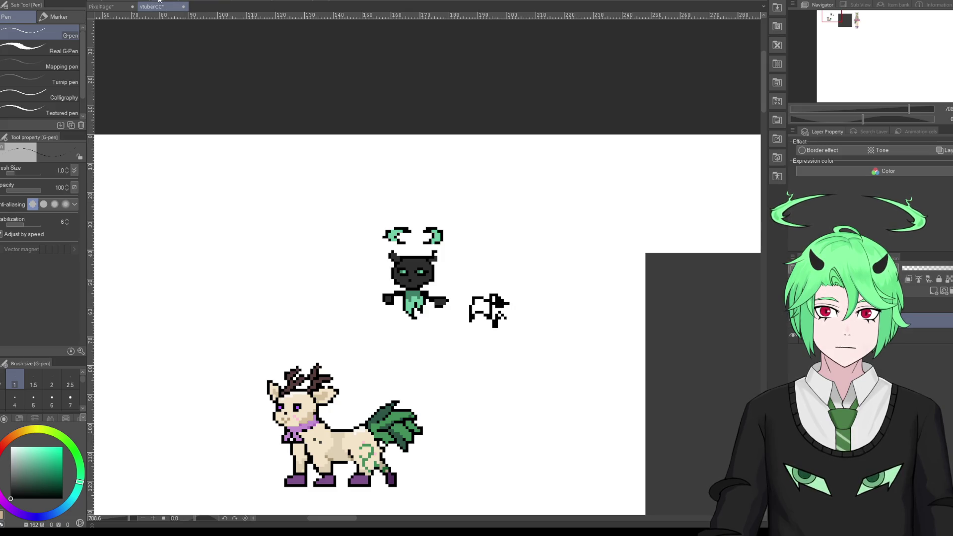
key(ctrl+z)
key(ctrl+z)
key(ctrl+z)
key(ctrl+z)
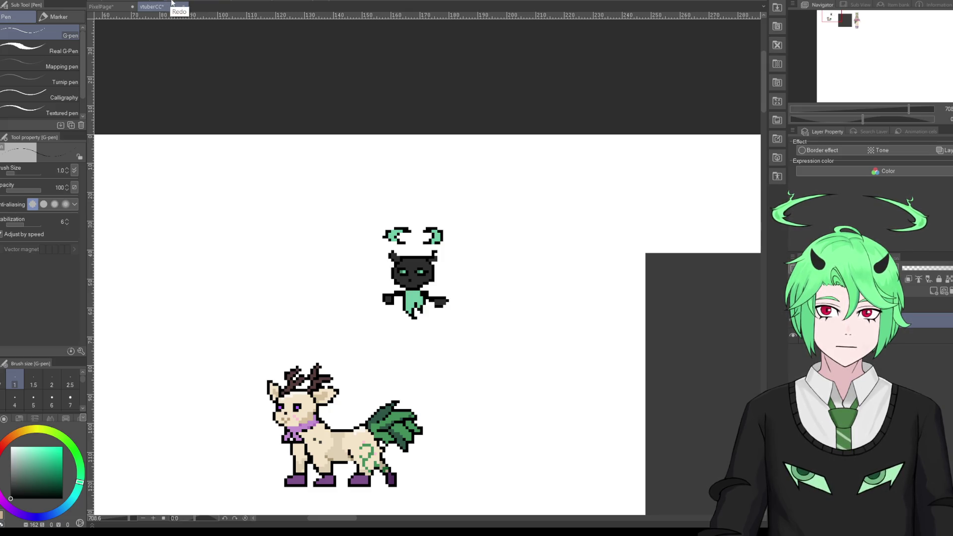
scroll(260, 260, down, 2)
scroll(261, 261, down, 2)
scroll(268, 377, up, 2)
scroll(267, 377, up, 2)
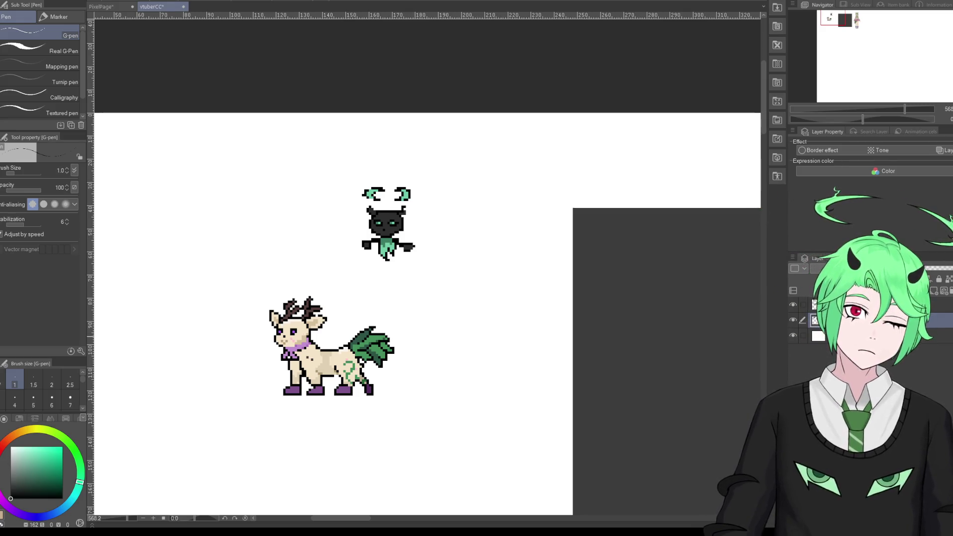
scroll(324, 366, up, 3)
scroll(325, 366, up, 1)
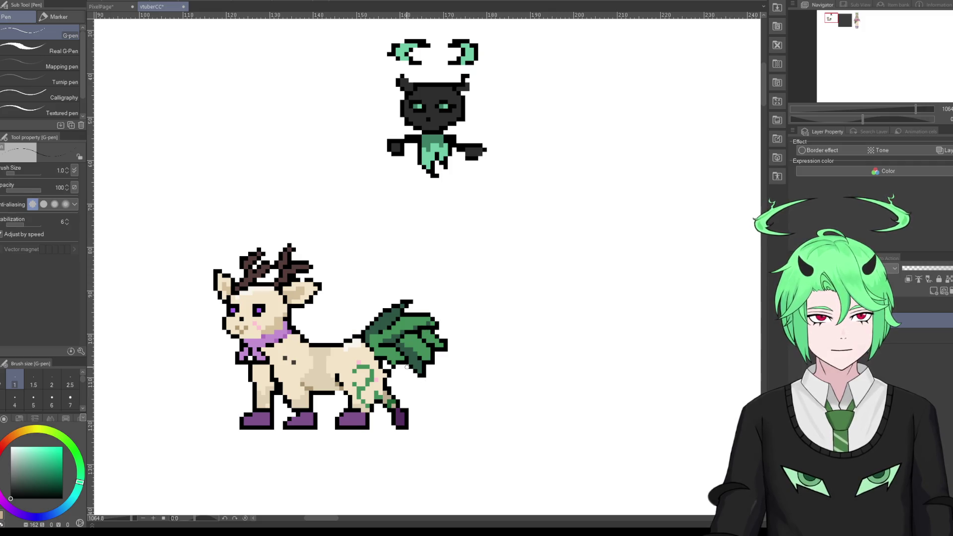
alt+click(379, 366)
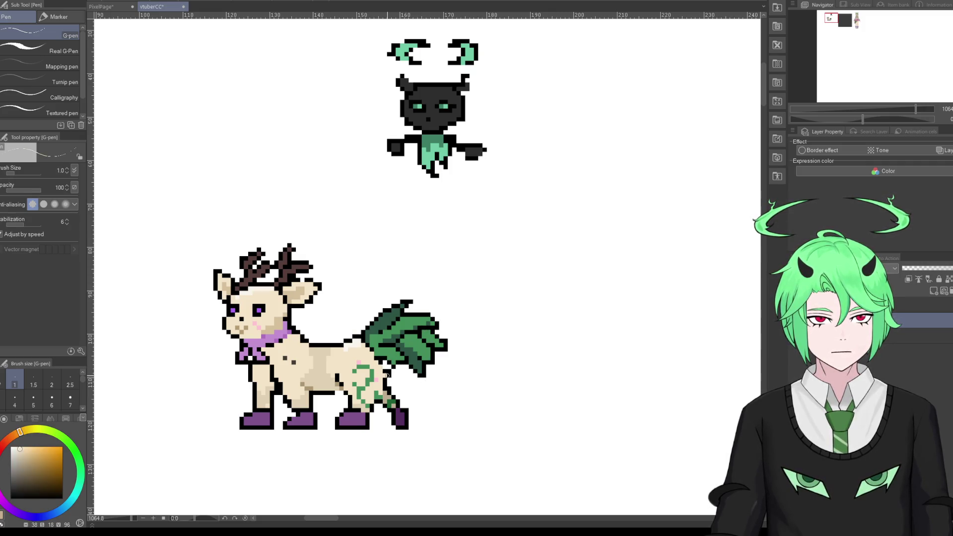
alt+click(388, 368)
alt+click(386, 373)
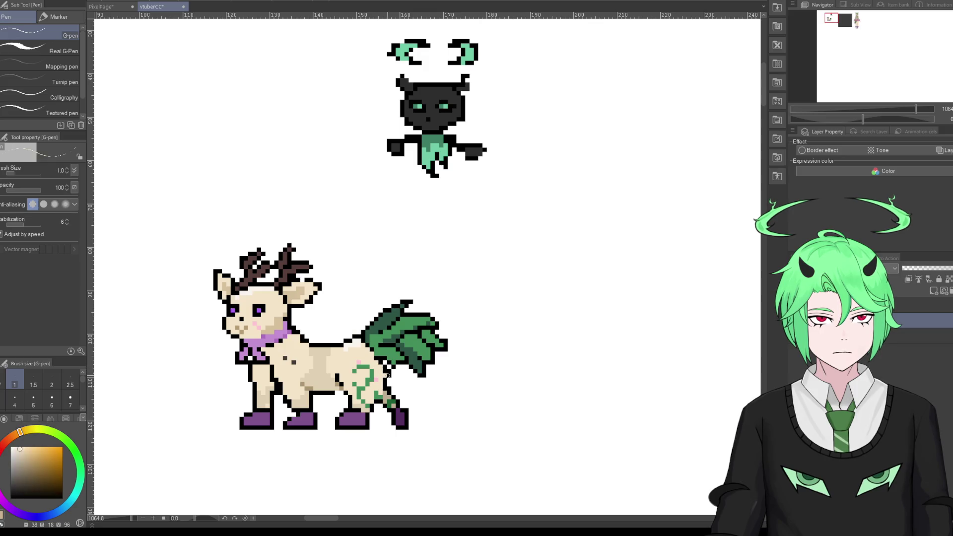
scroll(406, 386, down, 3)
scroll(405, 386, down, 2)
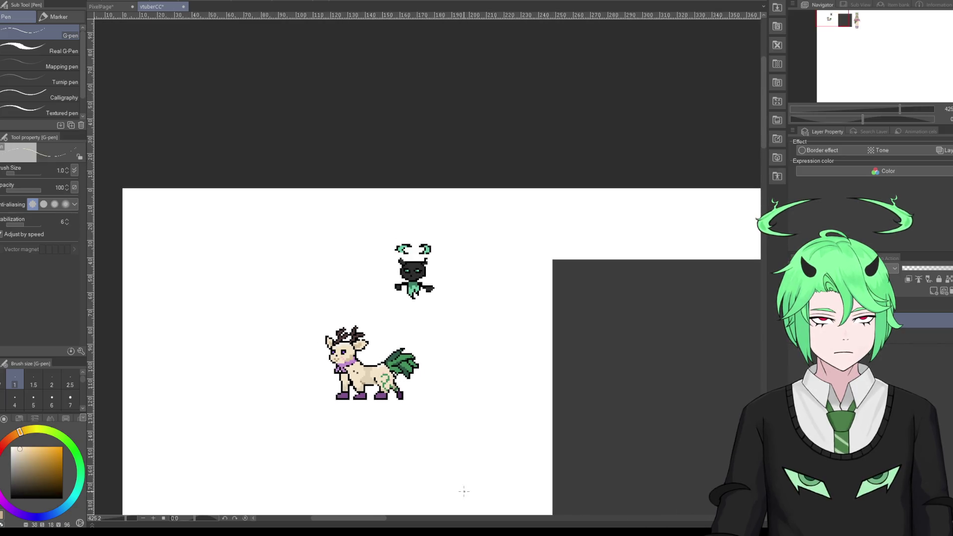
scroll(411, 394, up, 2)
scroll(412, 395, up, 3)
scroll(411, 394, up, 3)
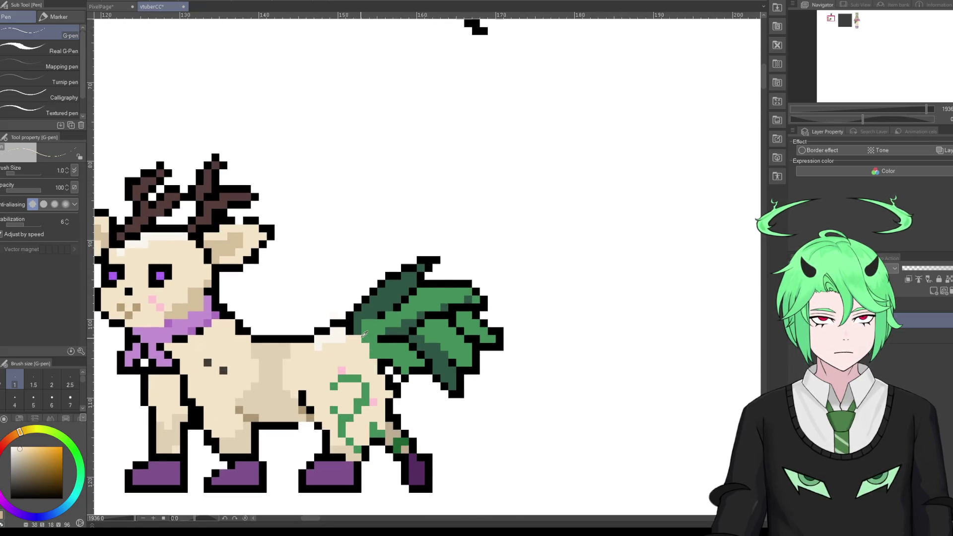
alt+click(351, 331)
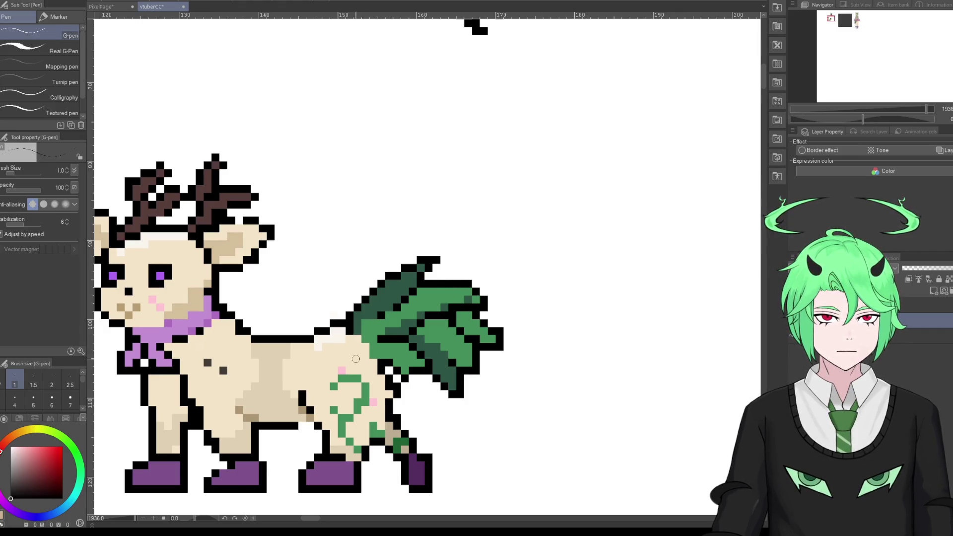
scroll(351, 353, down, 2)
scroll(352, 353, down, 2)
scroll(352, 353, down, 2)
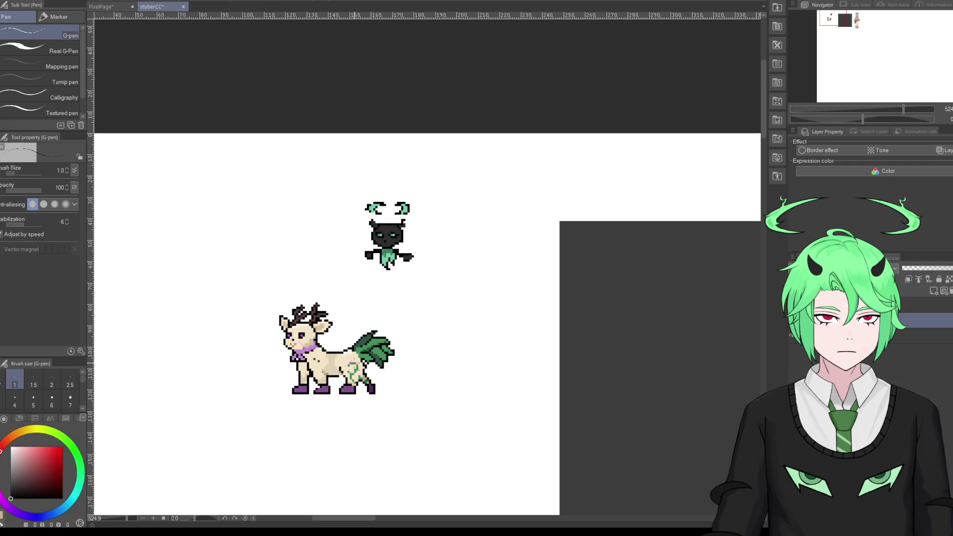
alt+click(318, 363)
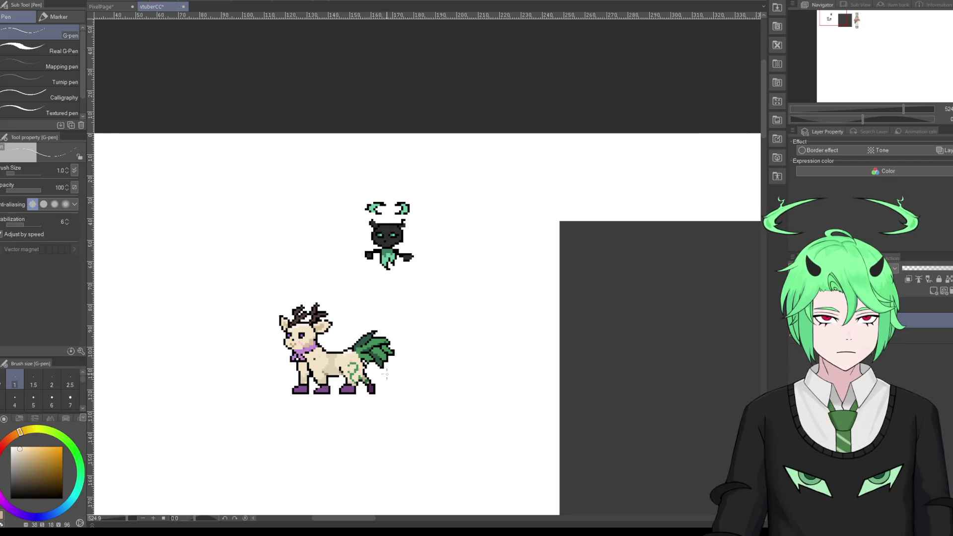
scroll(377, 347, up, 1)
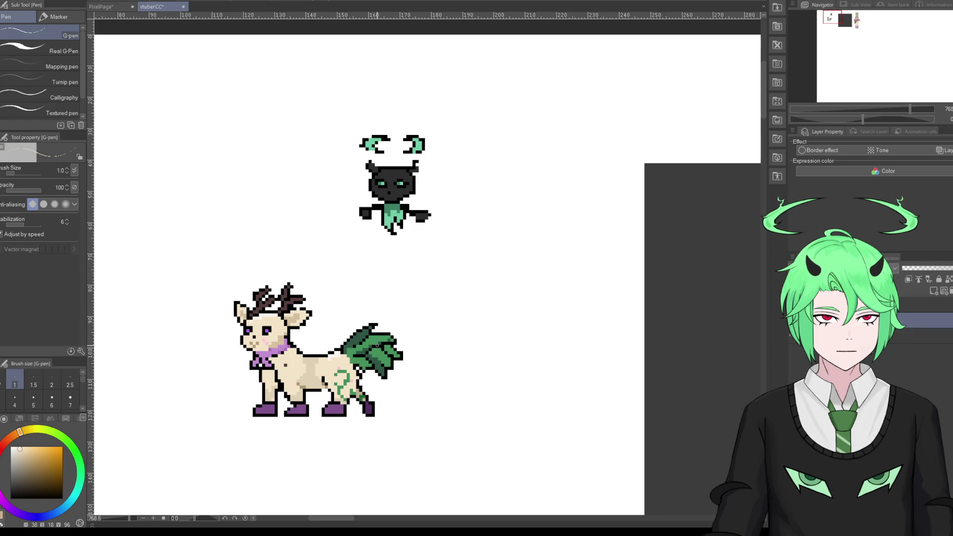
scroll(367, 355, down, 2)
scroll(252, 367, down, 2)
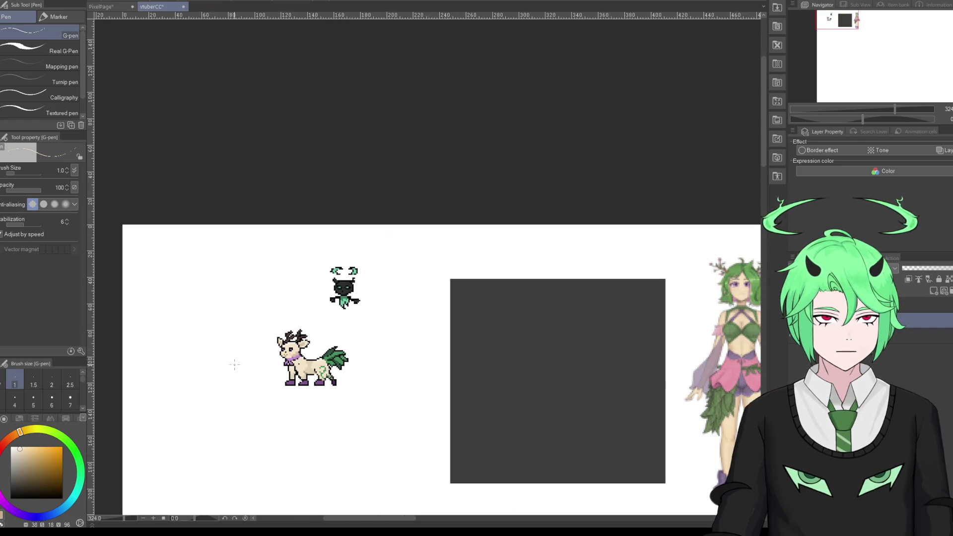
scroll(290, 367, up, 1)
scroll(290, 367, up, 1)
scroll(289, 367, up, 1)
scroll(240, 369, up, 1)
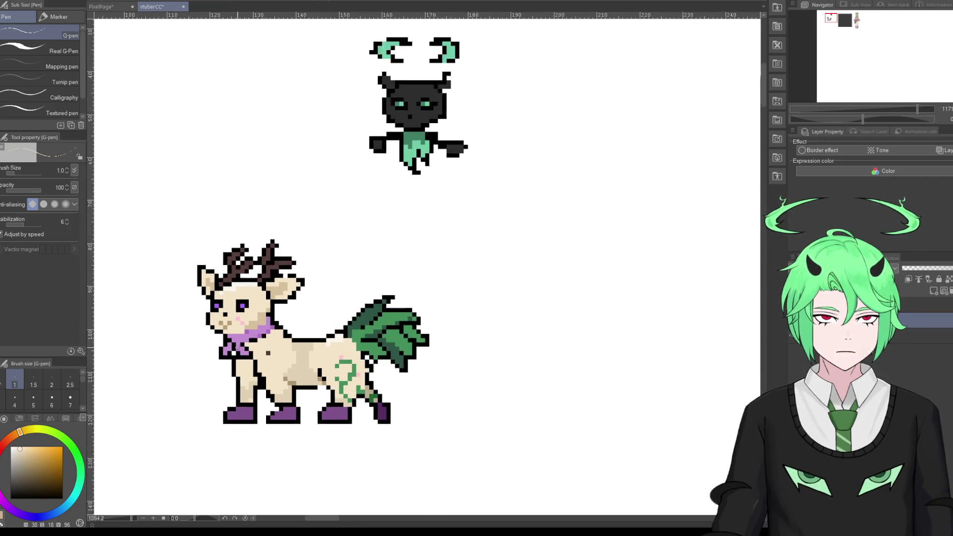
scroll(241, 369, up, 1)
click(4, 503)
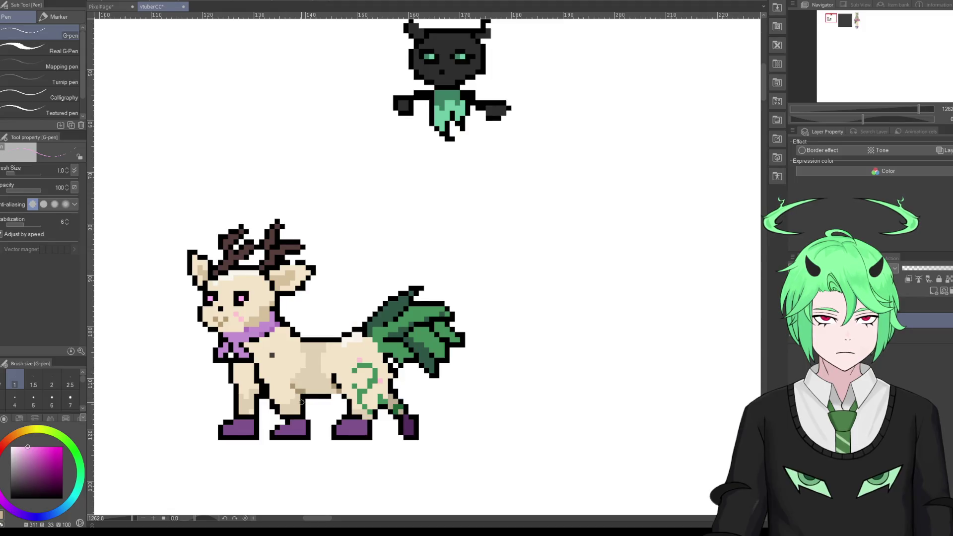
scroll(307, 407, down, 2)
scroll(285, 394, up, 1)
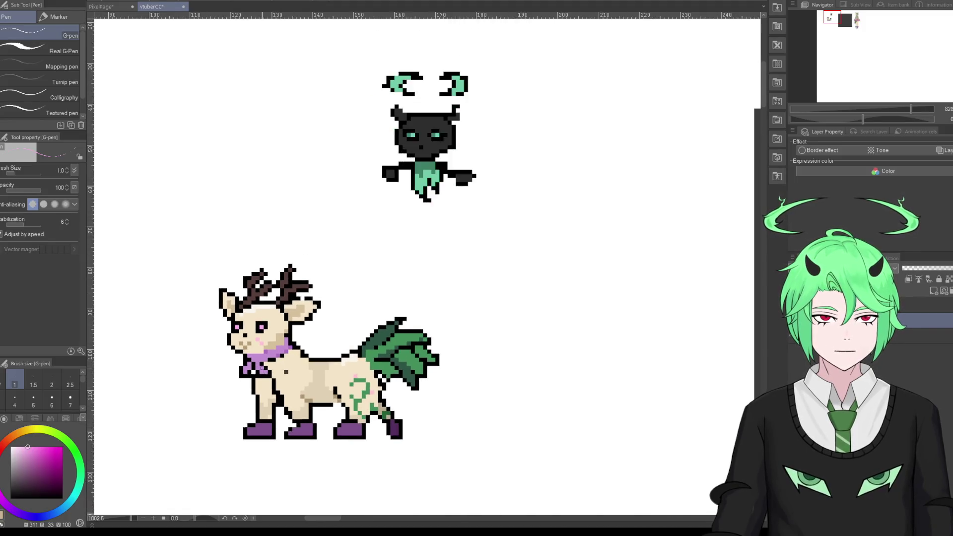
scroll(284, 394, up, 1)
click(310, 303)
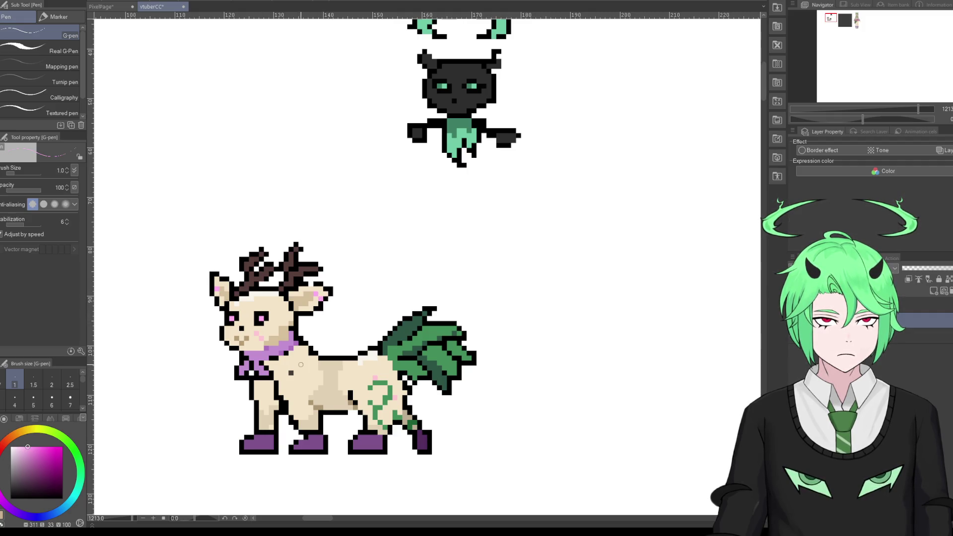
Step: Zoom and pan over the deer and horned sprites to review the pink ear pixel
scroll(332, 356, down, 2)
scroll(325, 378, up, 1)
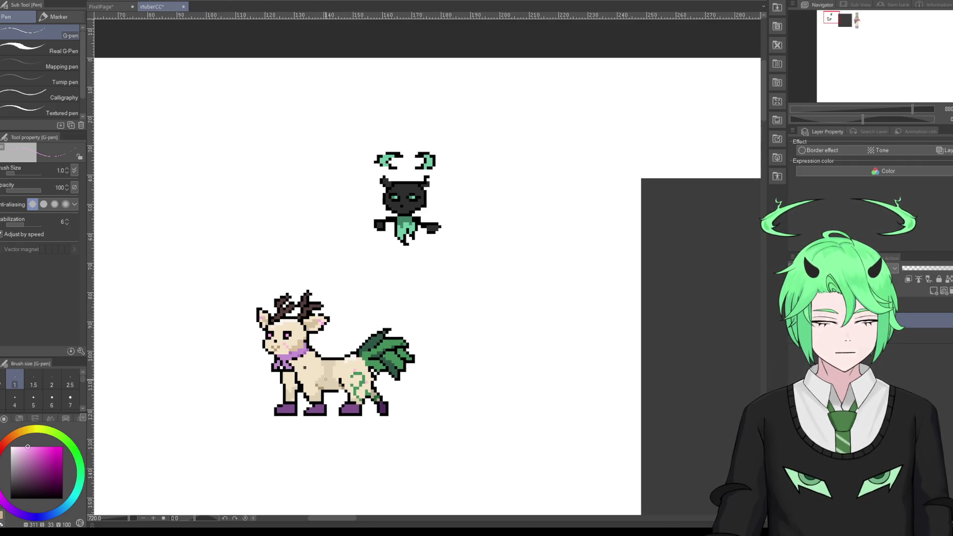
drag(325, 377, 332, 376)
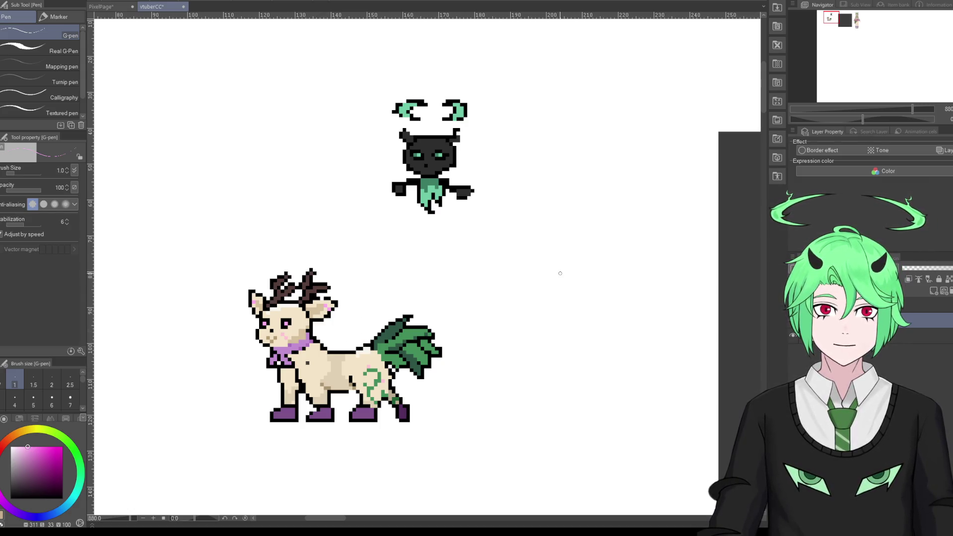
scroll(559, 272, down, 3)
scroll(326, 284, down, 1)
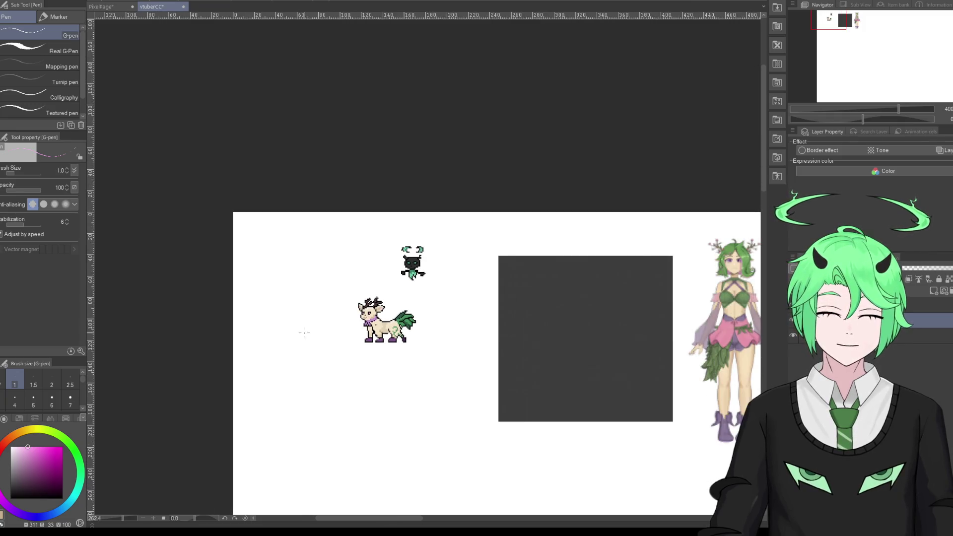
scroll(357, 298, up, 2)
scroll(387, 313, up, 1)
scroll(422, 329, up, 2)
scroll(422, 329, up, 1)
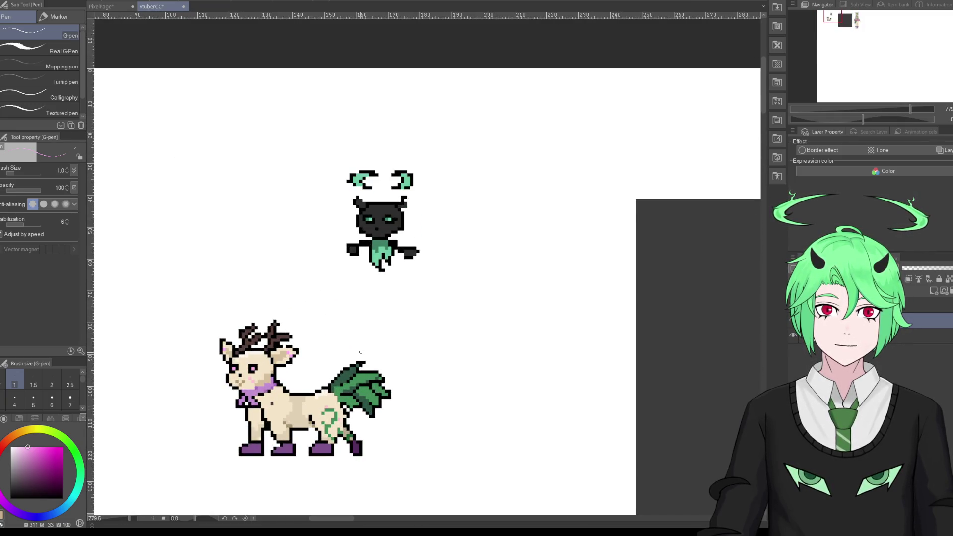
scroll(368, 307, down, 2)
scroll(309, 288, down, 2)
scroll(525, 378, up, 2)
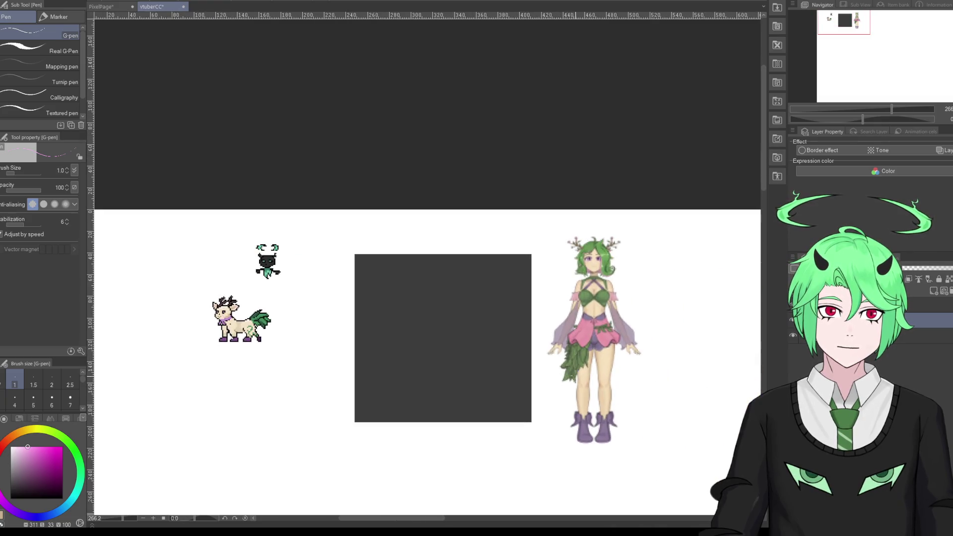
scroll(260, 376, down, 1)
scroll(223, 323, up, 5)
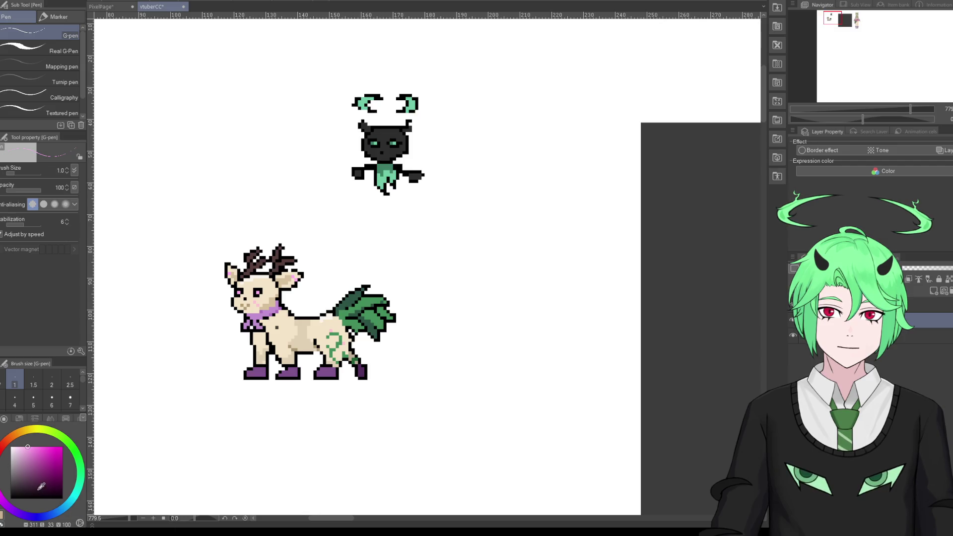
scroll(327, 298, down, 1)
scroll(327, 298, down, 1)
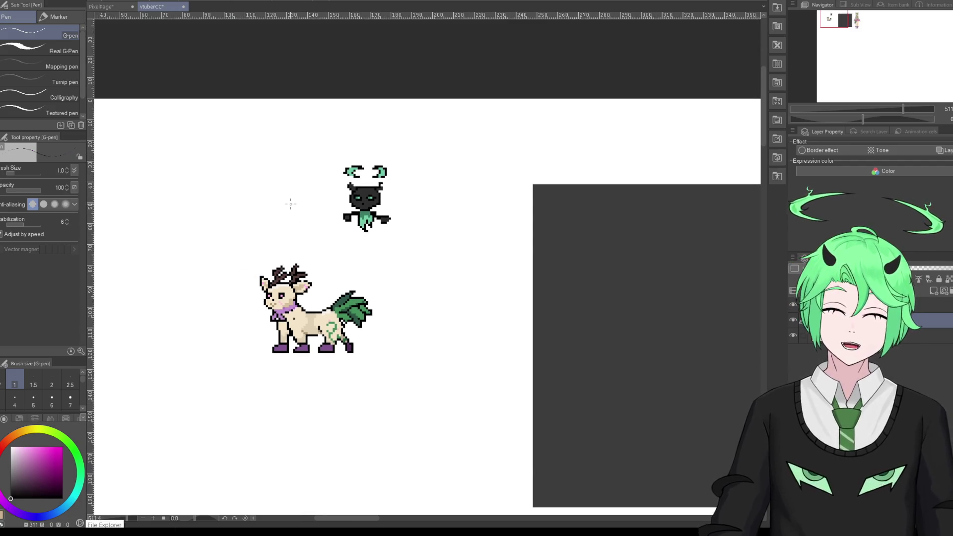
Step: Bring up the File > Save As dialog, then cancel it
key(alt+f)
key(Down)
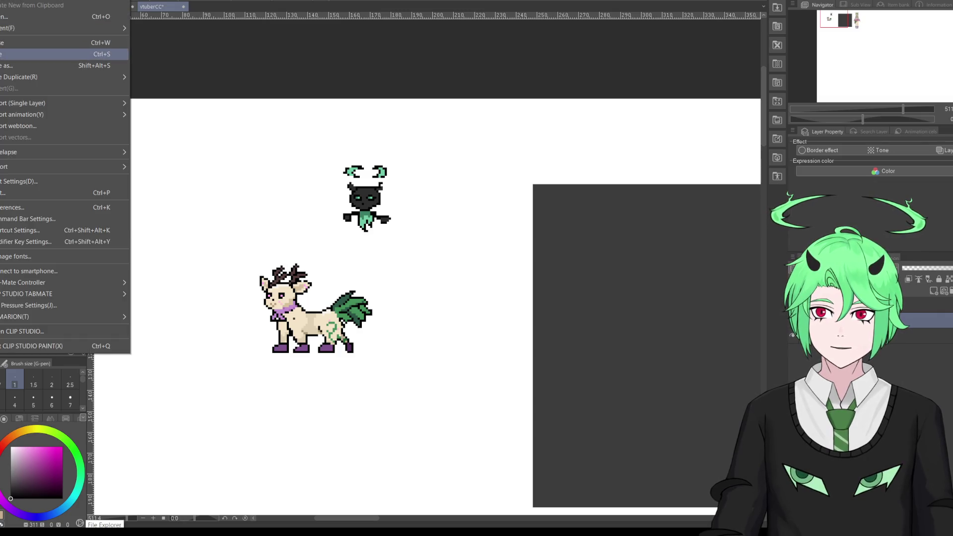
key(Return)
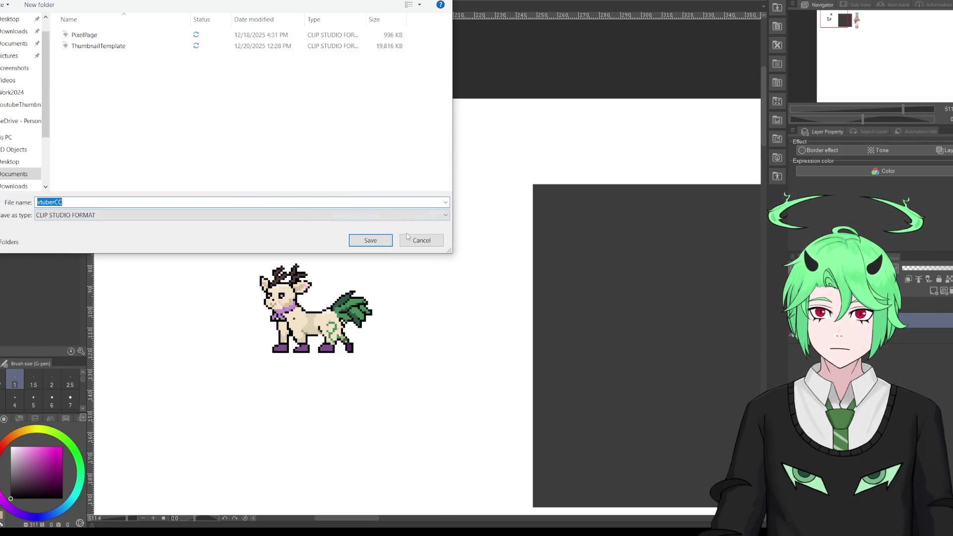
click(378, 243)
Step: Save vtuberCC in place with Ctrl+S and zoom to review both sprites
key(ctrl+s)
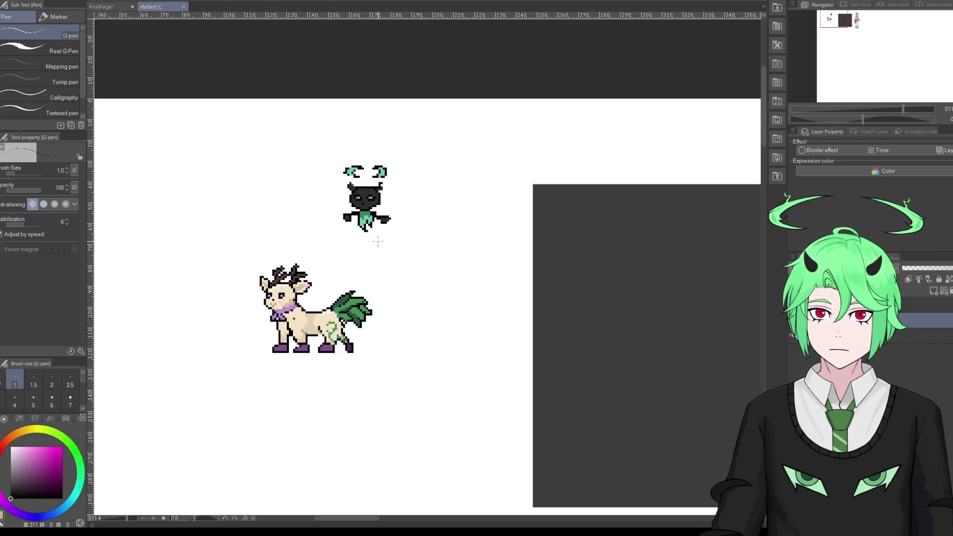
scroll(267, 263, down, 3)
scroll(263, 277, up, 3)
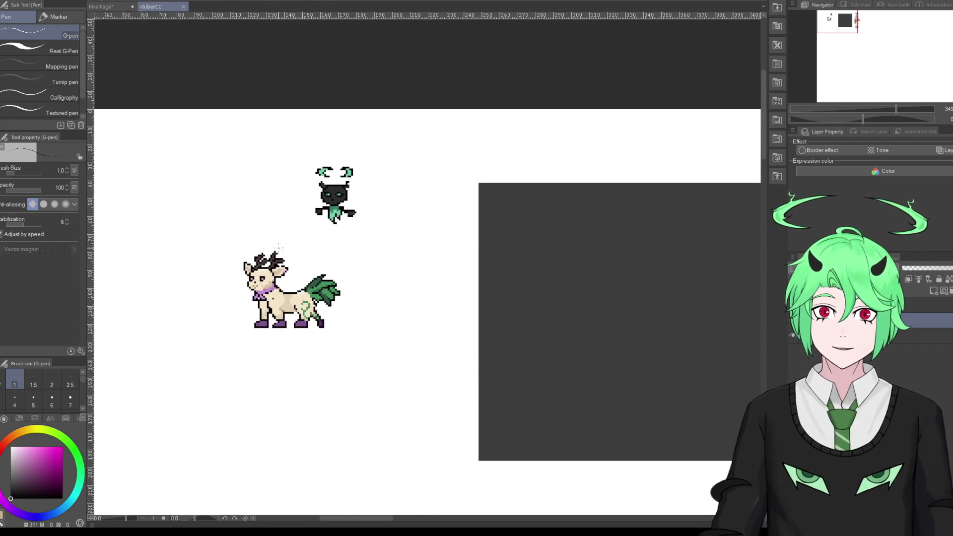
scroll(258, 289, up, 2)
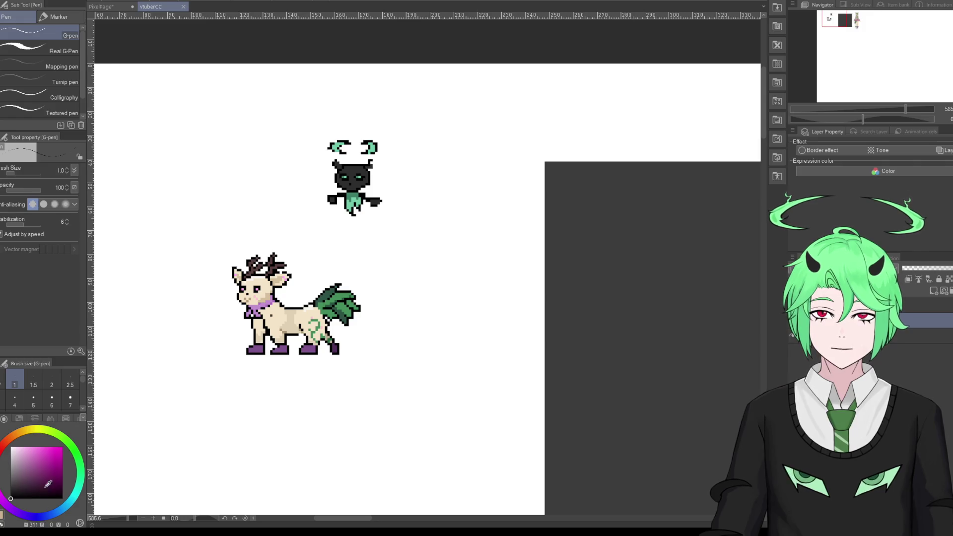
scroll(396, 300, down, 2)
scroll(396, 300, down, 3)
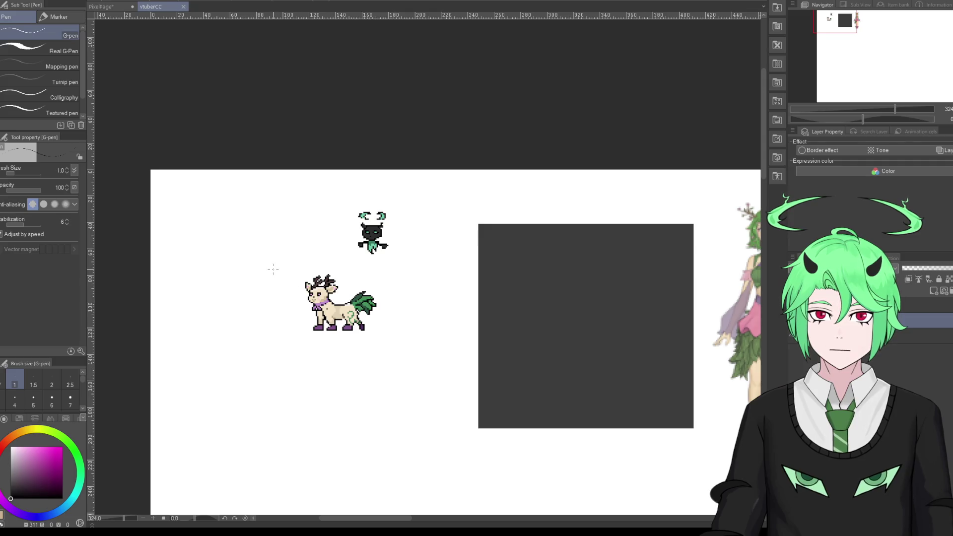
scroll(273, 269, up, 2)
scroll(356, 293, up, 2)
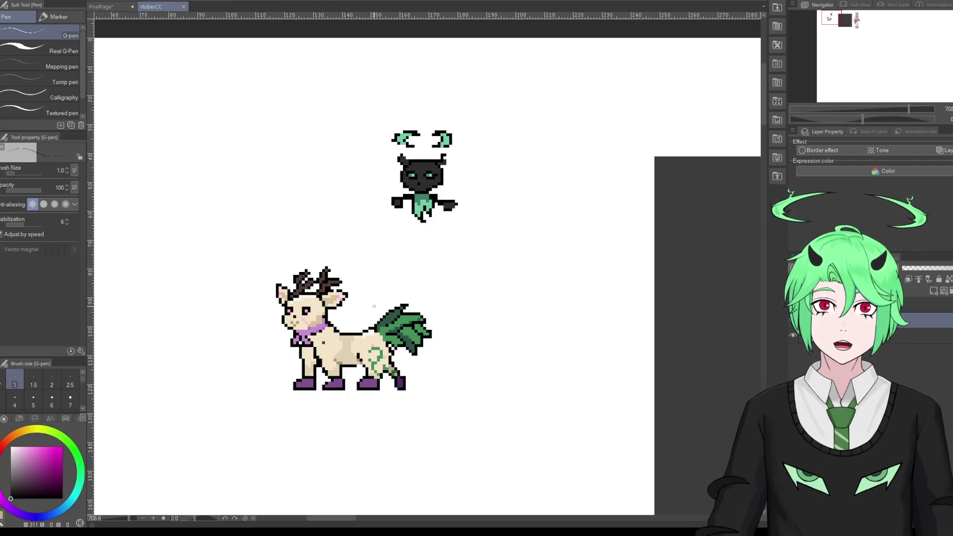
scroll(357, 297, down, 2)
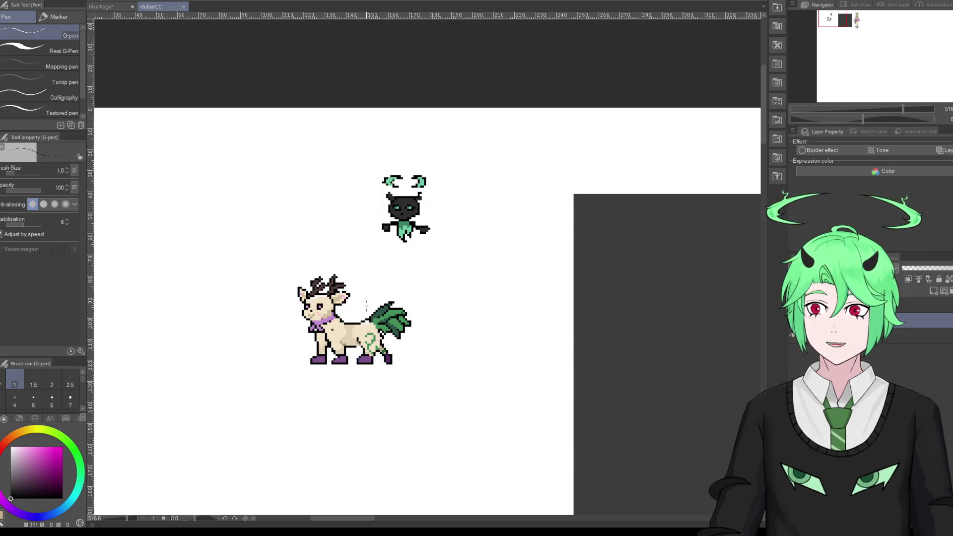
Step: Zoom in on the leafy green tail and paint a pixel there, eyedropping two tail colours
scroll(361, 300, up, 2)
scroll(352, 299, up, 2)
scroll(338, 297, up, 2)
scroll(328, 294, down, 1)
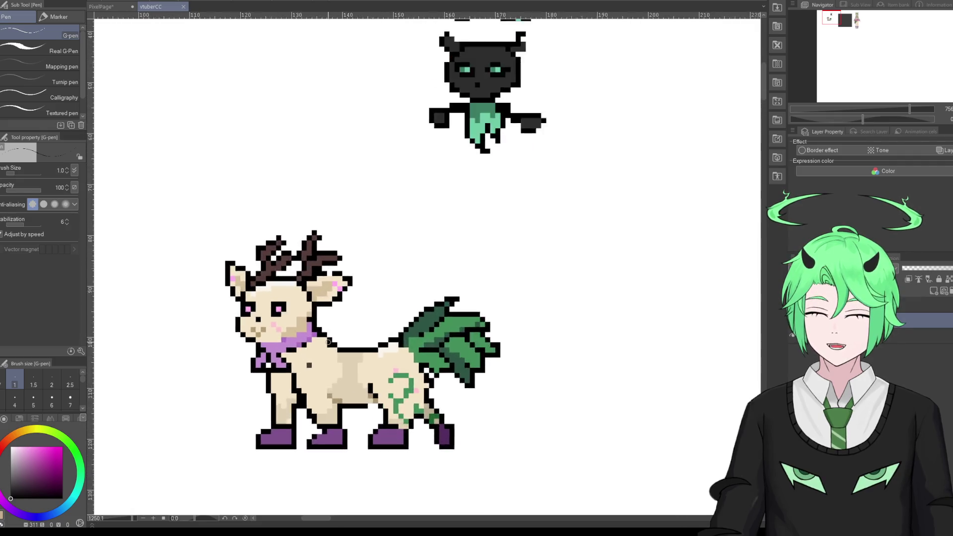
scroll(331, 340, down, 1)
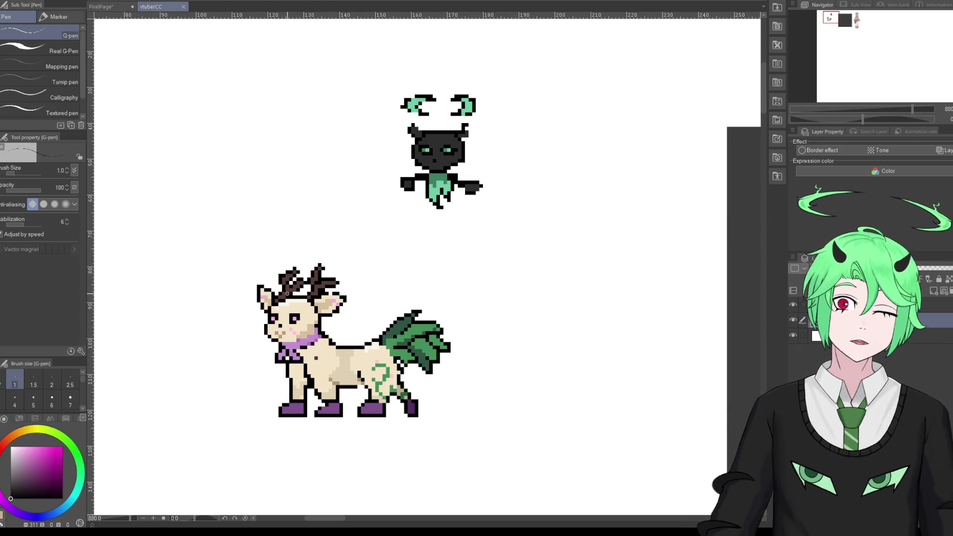
scroll(290, 305, down, 1)
scroll(296, 322, down, 1)
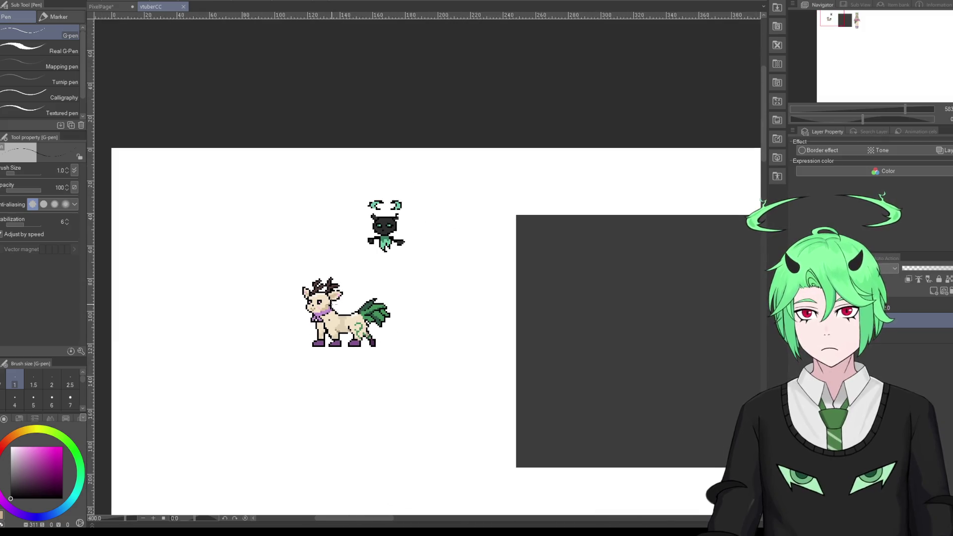
scroll(299, 337, down, 1)
scroll(299, 337, down, 1)
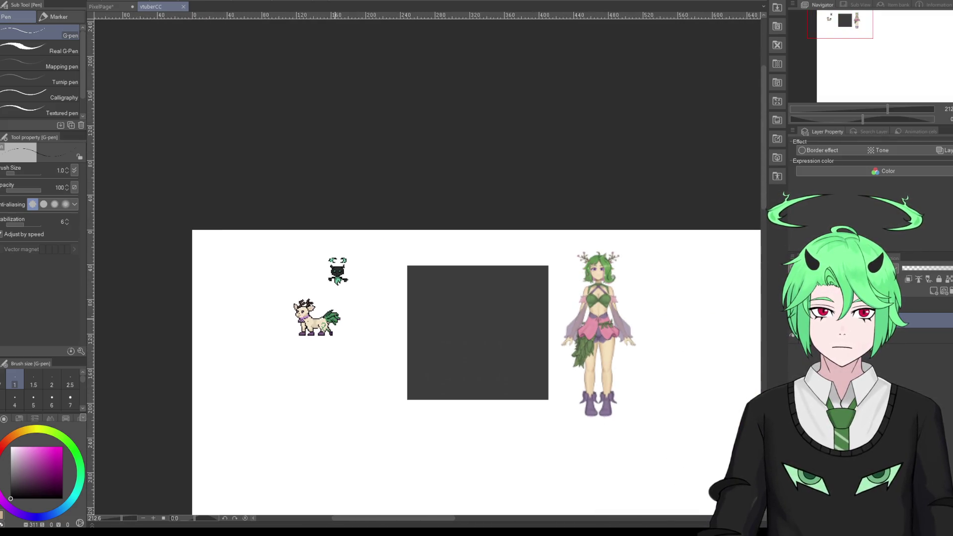
scroll(309, 339, up, 1)
scroll(309, 339, up, 1)
scroll(309, 340, up, 1)
scroll(310, 340, up, 1)
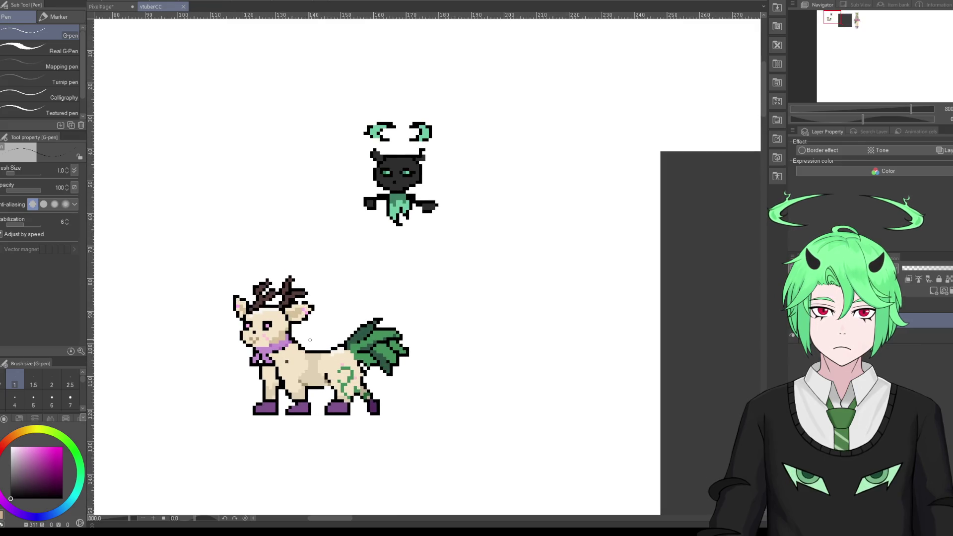
scroll(318, 343, up, 1)
scroll(347, 350, up, 1)
scroll(387, 357, up, 1)
scroll(426, 367, up, 1)
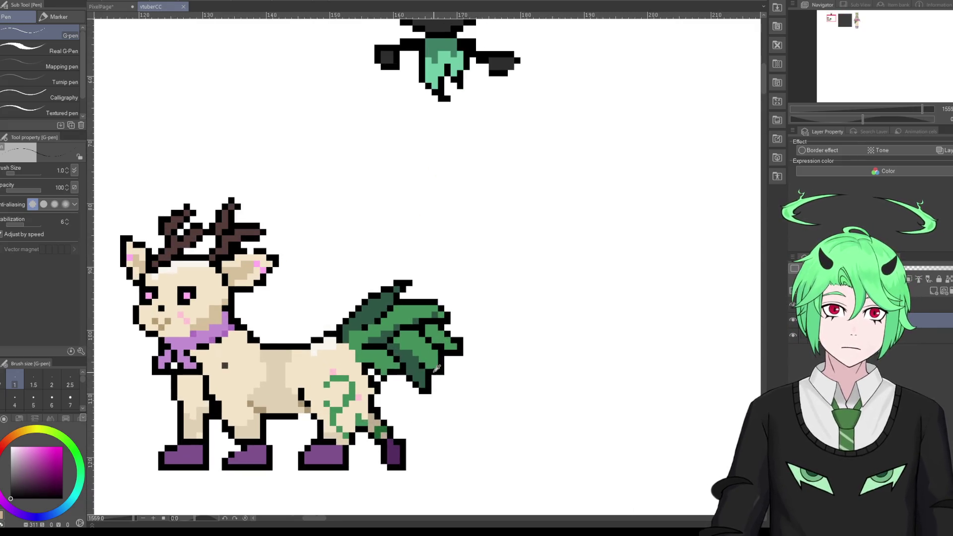
click(419, 367)
alt+click(420, 367)
alt+click(425, 373)
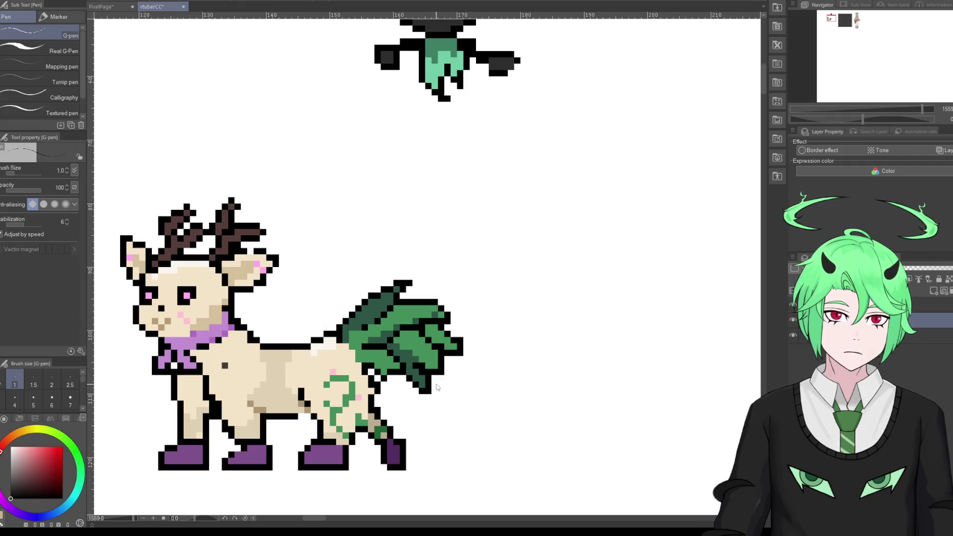
Step: Zoom out to review the touched-up tail alongside the horned sprite
scroll(471, 368, down, 3)
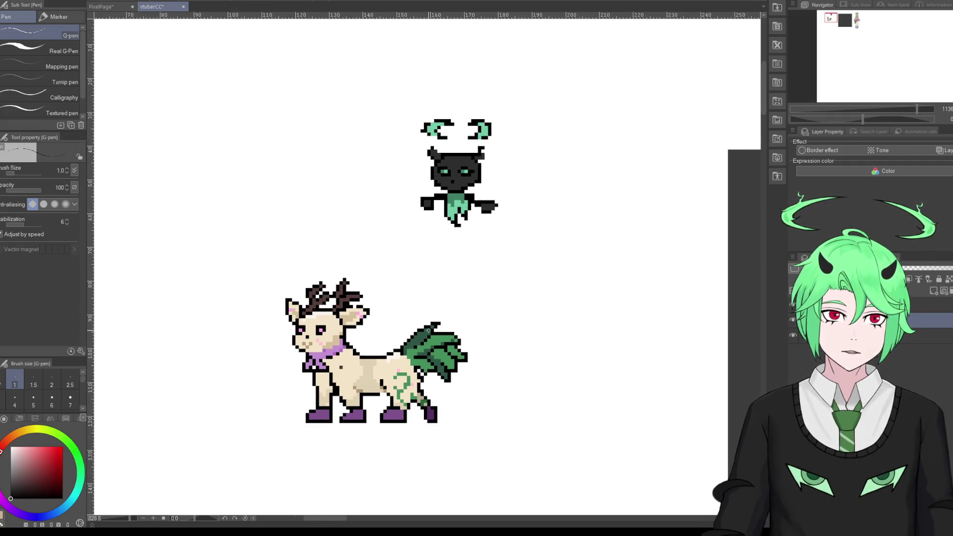
scroll(443, 341, down, 2)
scroll(432, 341, down, 2)
scroll(410, 340, down, 2)
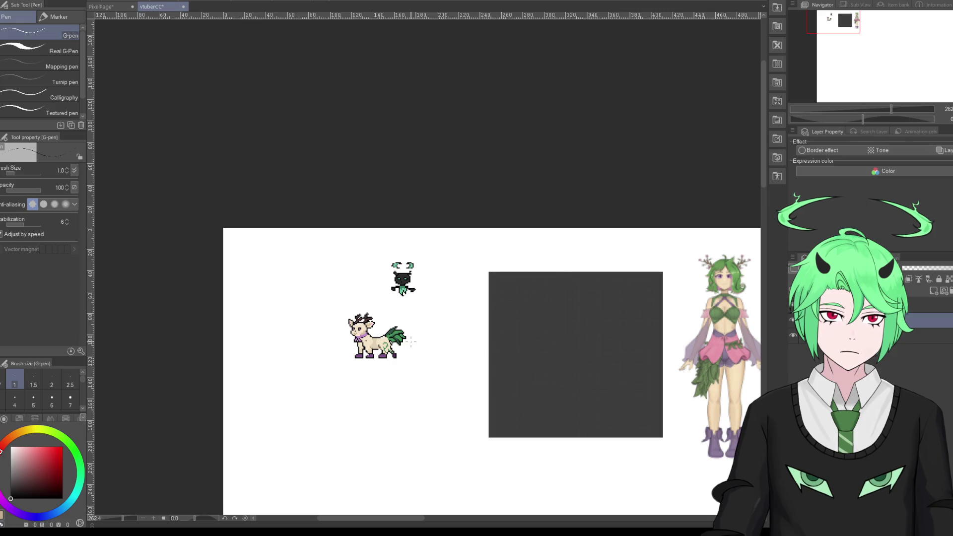
scroll(410, 340, up, 1)
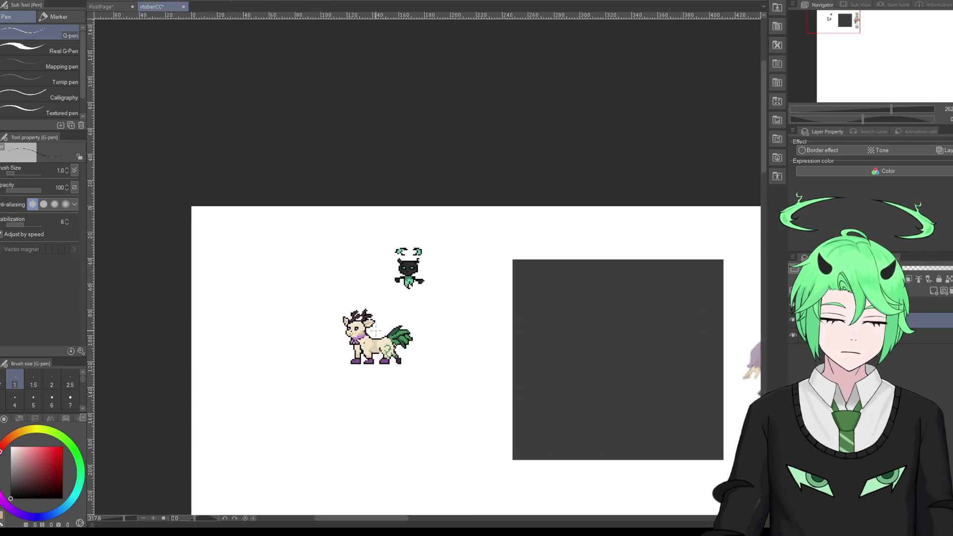
scroll(408, 343, up, 1)
scroll(405, 344, up, 1)
scroll(401, 347, up, 1)
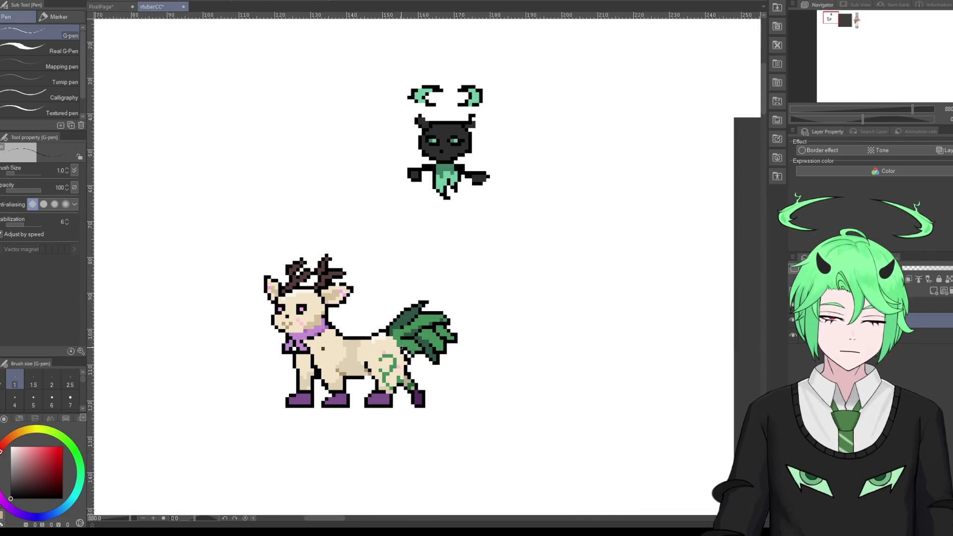
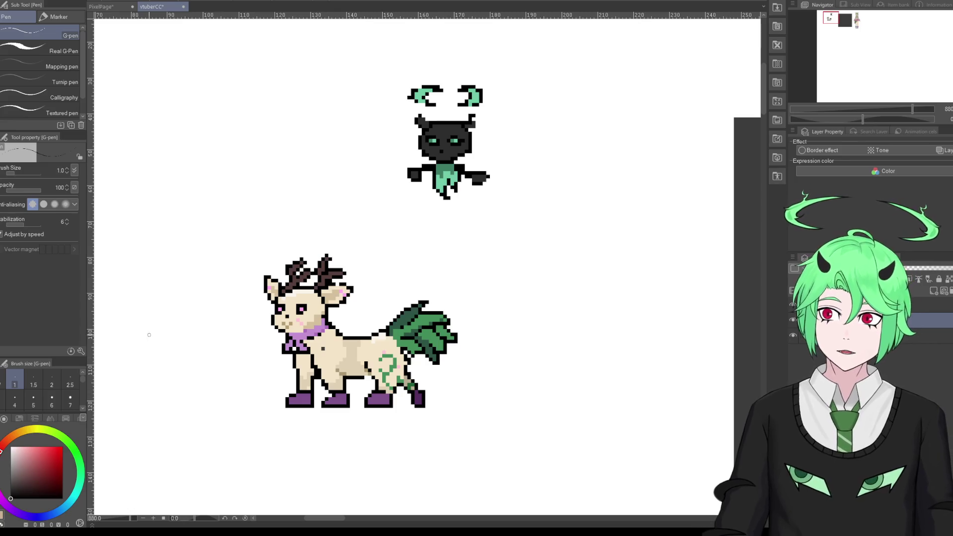
Step: Try the Pencil tool and zoom in on the dark imp sprite
key(p)
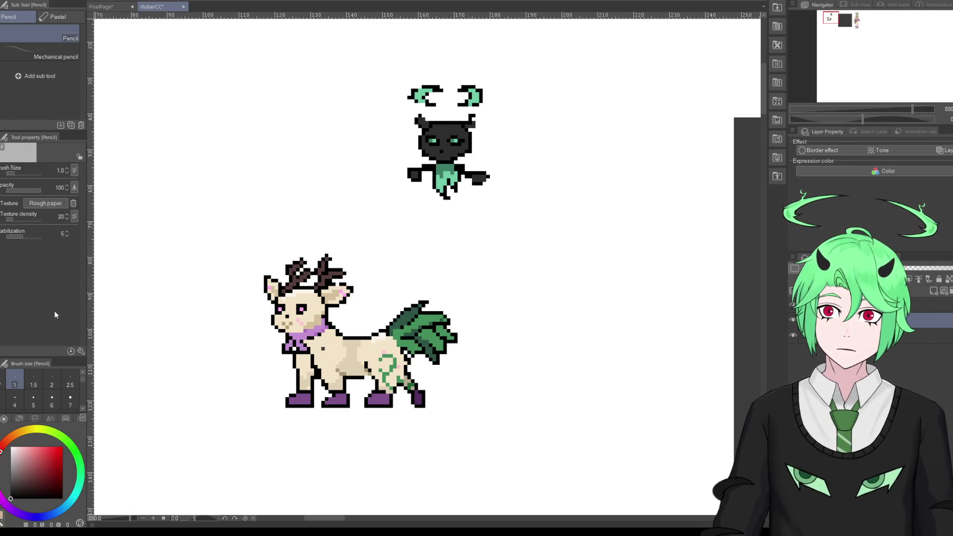
scroll(238, 281, down, 2)
scroll(238, 281, down, 2)
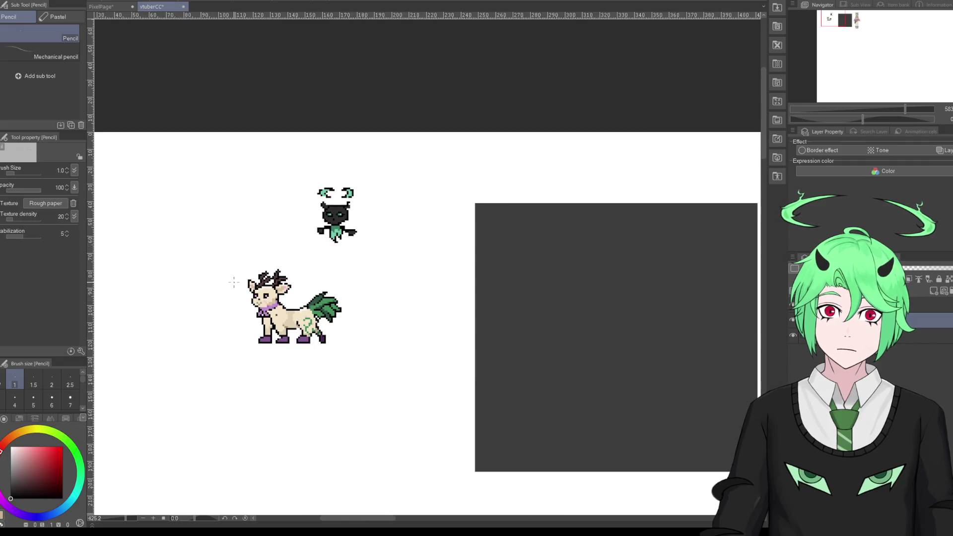
scroll(238, 281, down, 3)
scroll(325, 303, down, 1)
scroll(326, 251, up, 1)
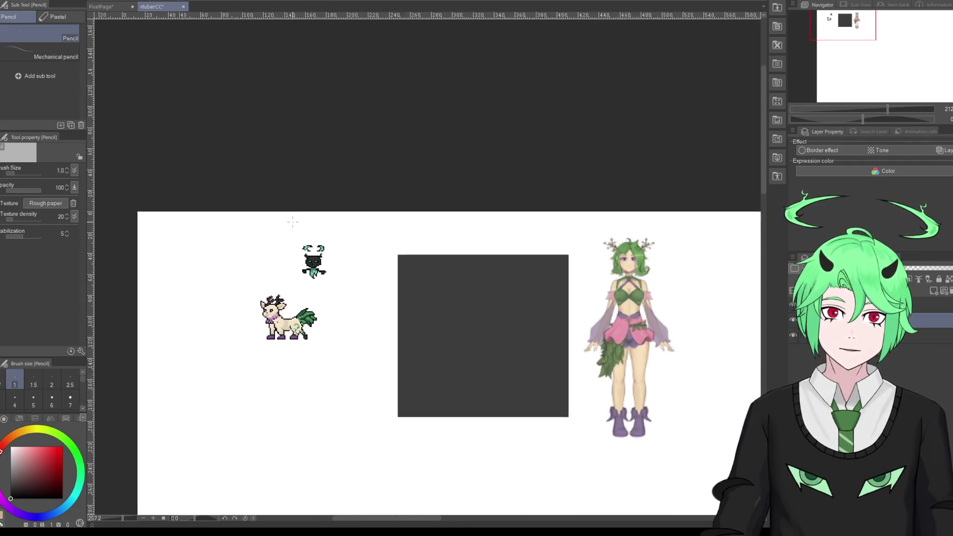
scroll(326, 250, up, 3)
scroll(326, 250, up, 3)
scroll(326, 250, up, 3)
scroll(326, 251, up, 1)
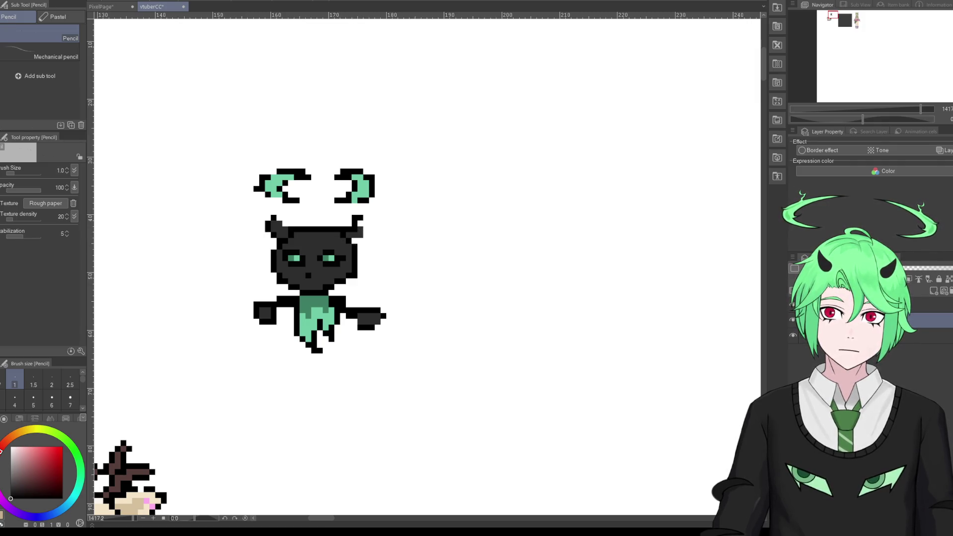
Step: Return to the G-pen and add black pixels to the imp's right horn
key(p)
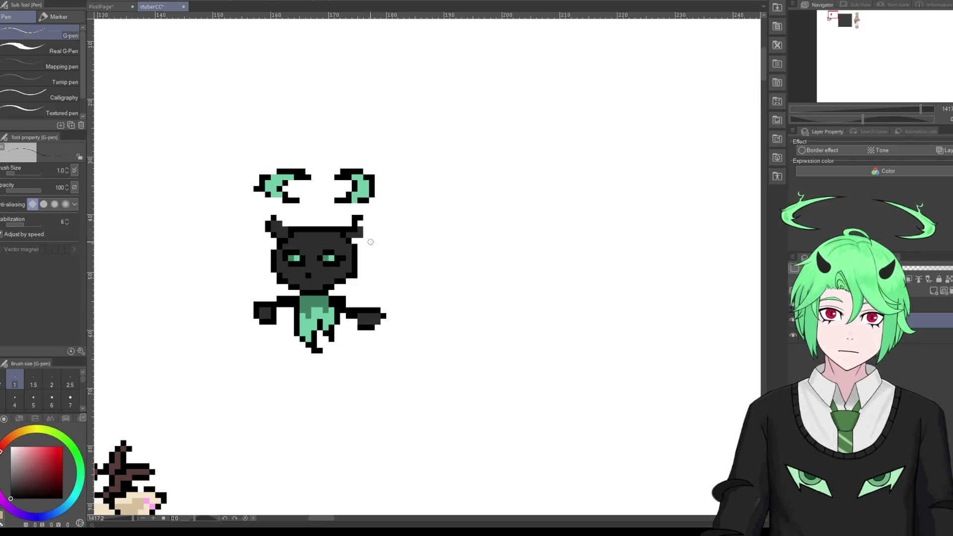
drag(359, 242, 367, 228)
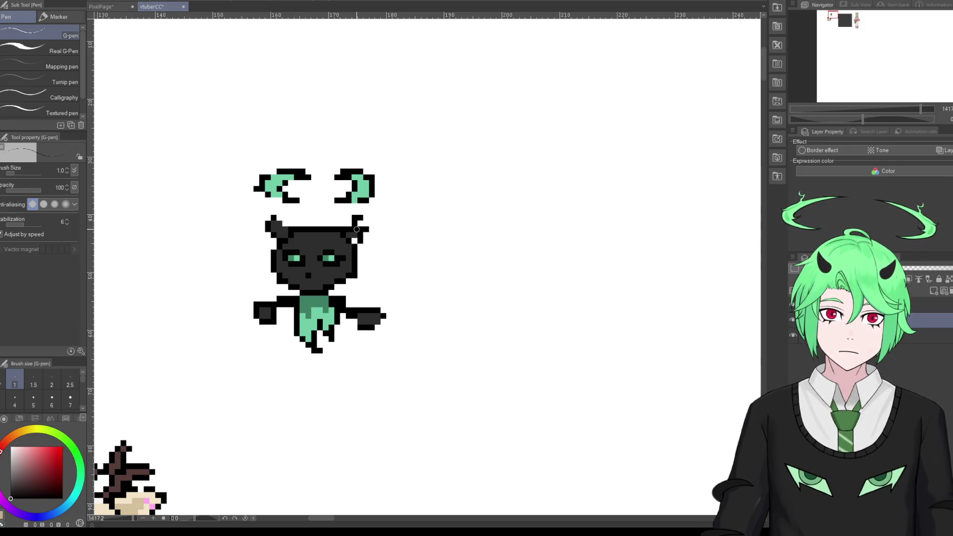
scroll(392, 277, down, 2)
scroll(390, 268, down, 2)
scroll(377, 252, down, 1)
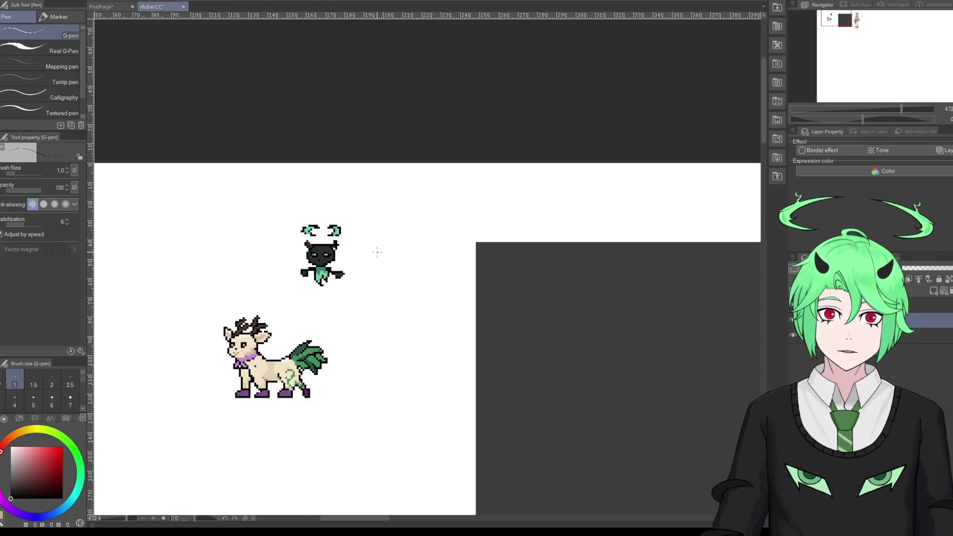
scroll(377, 252, up, 2)
scroll(400, 253, up, 1)
scroll(400, 253, up, 1)
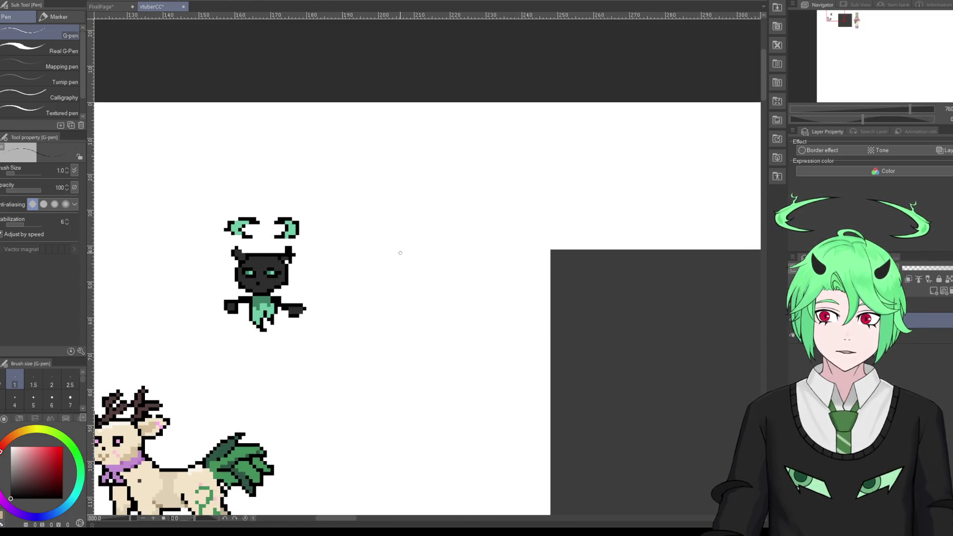
scroll(417, 276, down, 3)
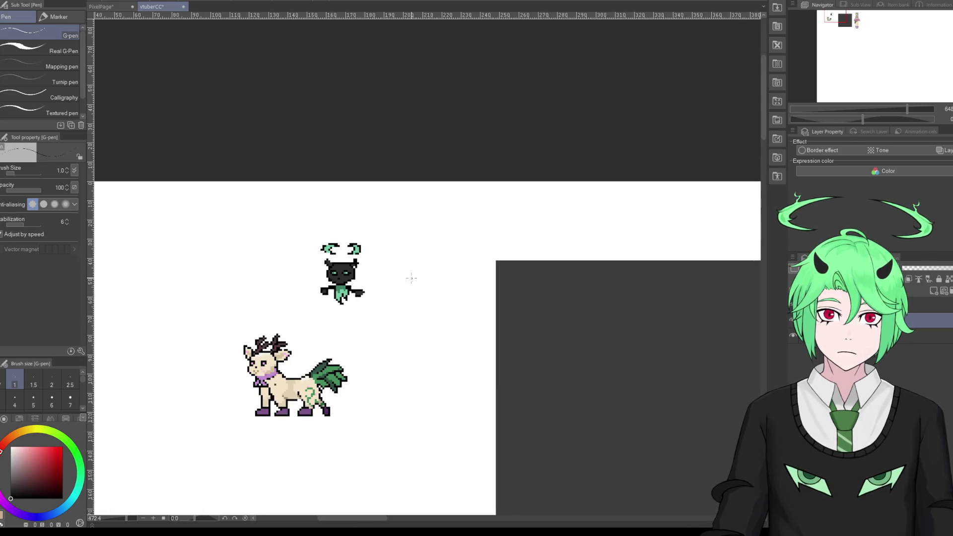
scroll(362, 336, up, 2)
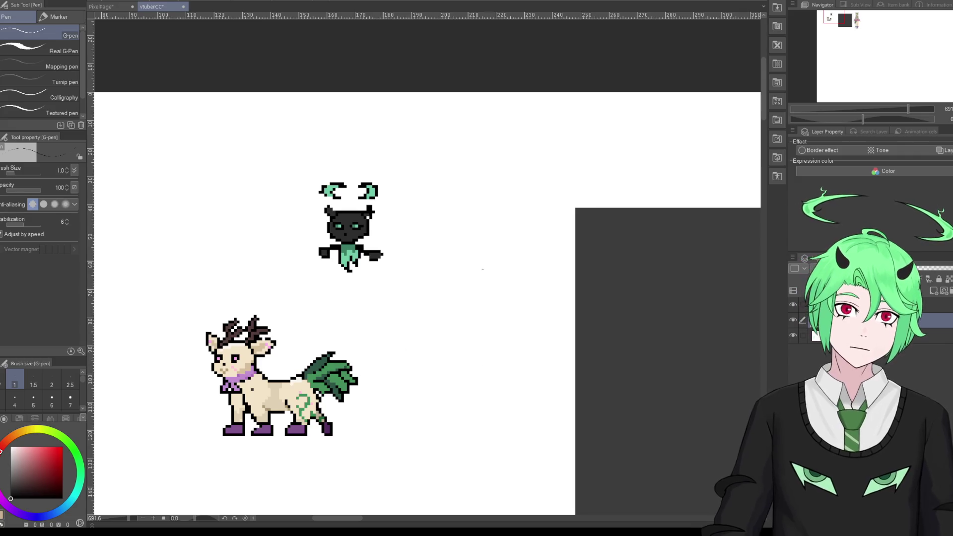
click(15, 492)
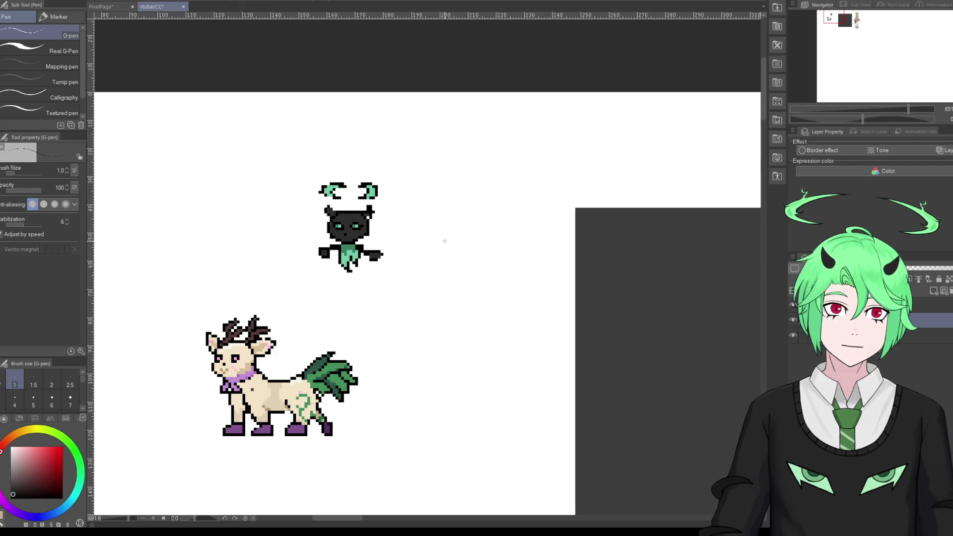
Step: Sketch curved, diagonal, hook and looping outline strokes right of the imp, undoing each
mouse_move(432, 243)
mouse_down()
mouse_move(461, 202)
mouse_move(480, 221)
mouse_up()
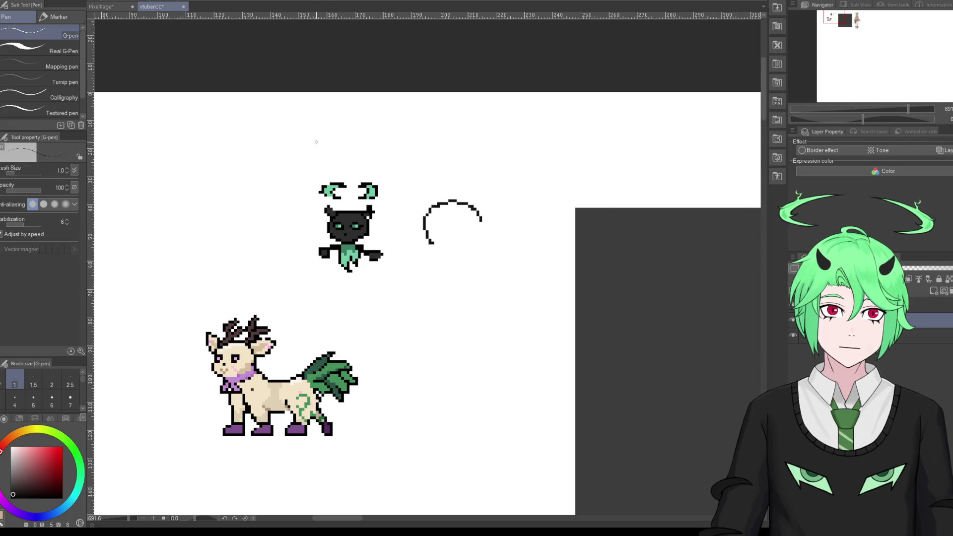
key(ctrl+z)
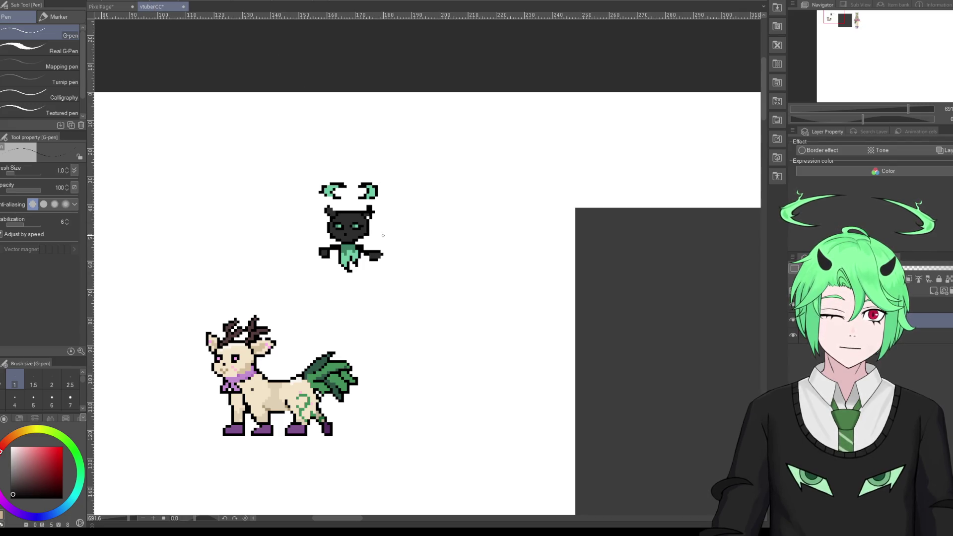
mouse_move(430, 229)
mouse_down()
mouse_move(444, 248)
mouse_move(437, 226)
mouse_move(453, 231)
mouse_up()
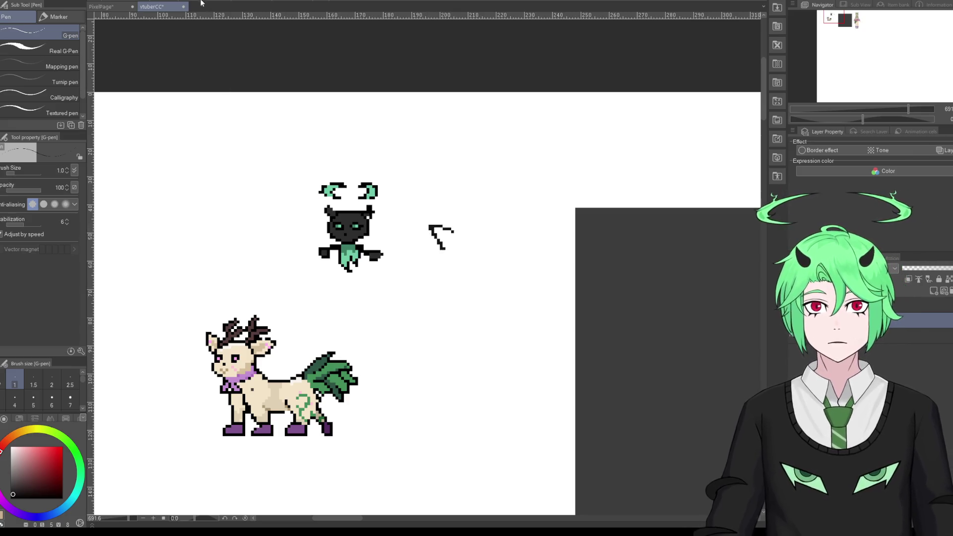
key(ctrl+z)
key(ctrl+z)
key(ctrl+z)
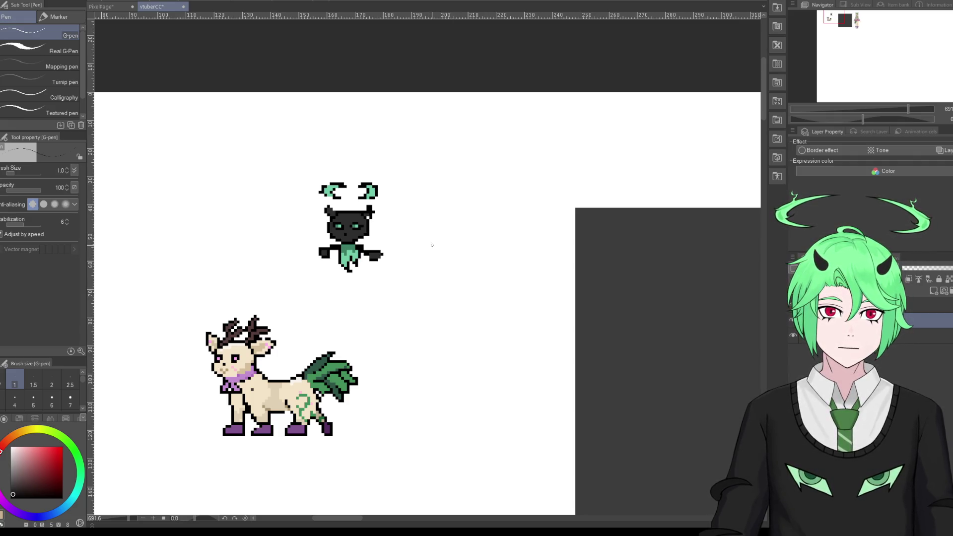
mouse_move(430, 251)
mouse_down()
mouse_move(454, 245)
mouse_move(444, 269)
mouse_move(421, 262)
mouse_move(445, 226)
mouse_move(446, 242)
mouse_move(475, 237)
mouse_move(466, 225)
mouse_move(468, 256)
mouse_move(488, 167)
mouse_move(506, 239)
mouse_move(470, 254)
mouse_up()
key(ctrl+z)
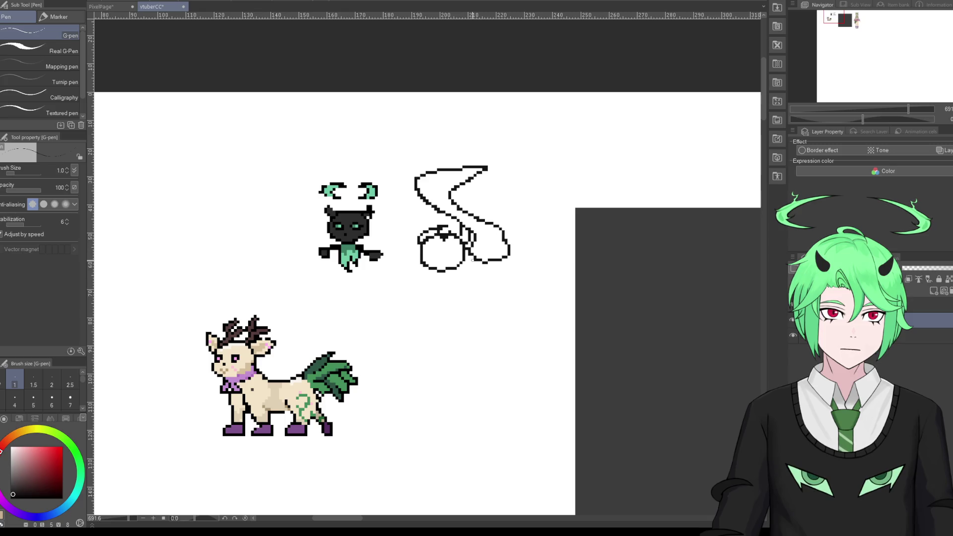
mouse_move(472, 260)
mouse_down()
mouse_move(491, 167)
mouse_move(494, 259)
mouse_up()
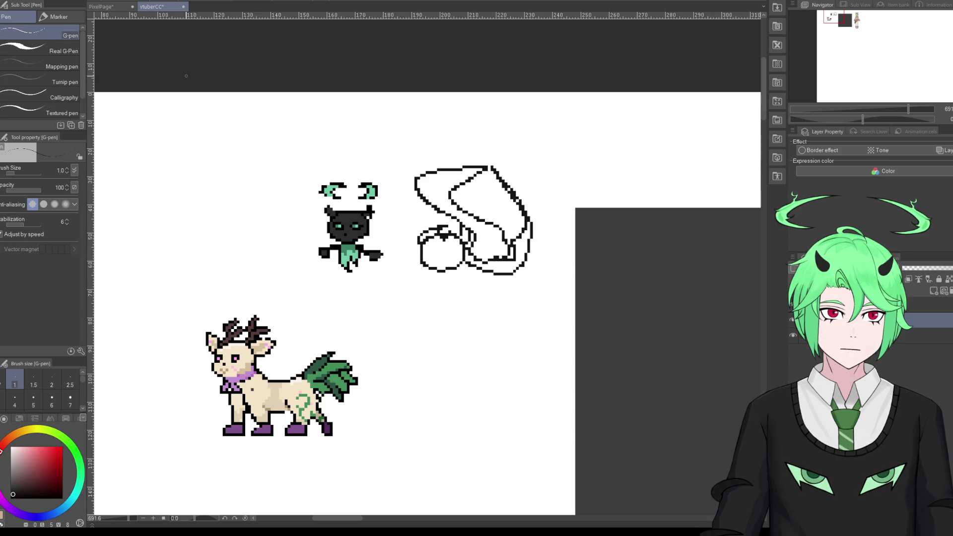
key(ctrl+z)
key(ctrl+z)
key(ctrl+z)
key(ctrl+z)
key(ctrl+z)
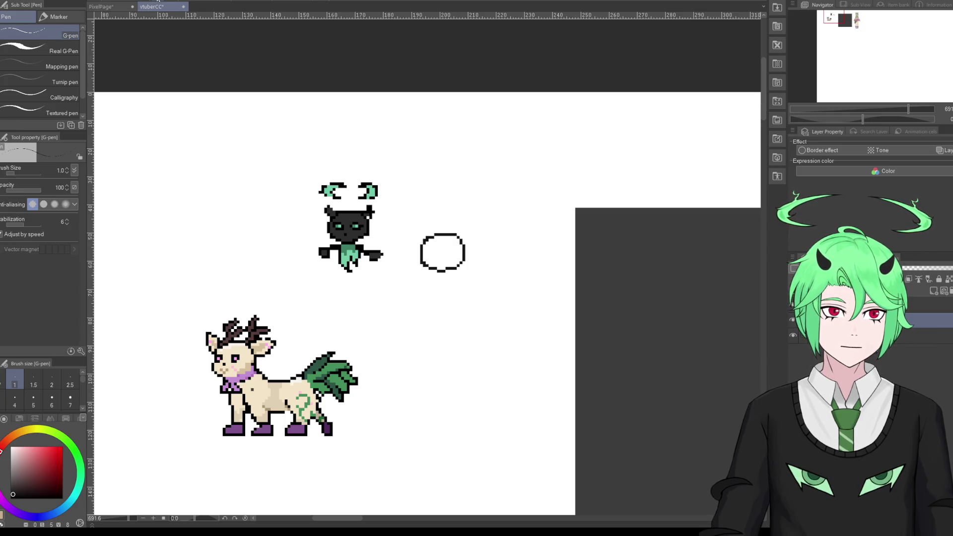
key(ctrl+z)
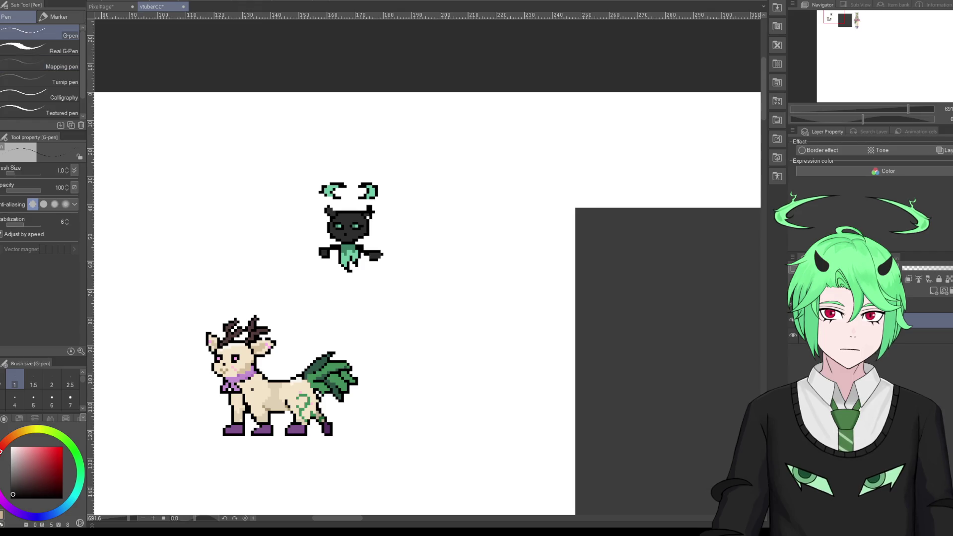
Step: Draw two small boot-shaped outlines right of the imp, then undo both with Ctrl+Z
mouse_move(436, 257)
mouse_down()
mouse_move(422, 271)
mouse_move(440, 271)
mouse_move(447, 260)
mouse_move(436, 257)
mouse_move(464, 257)
mouse_move(459, 271)
mouse_move(477, 271)
mouse_move(475, 256)
mouse_move(439, 247)
mouse_move(445, 239)
mouse_up()
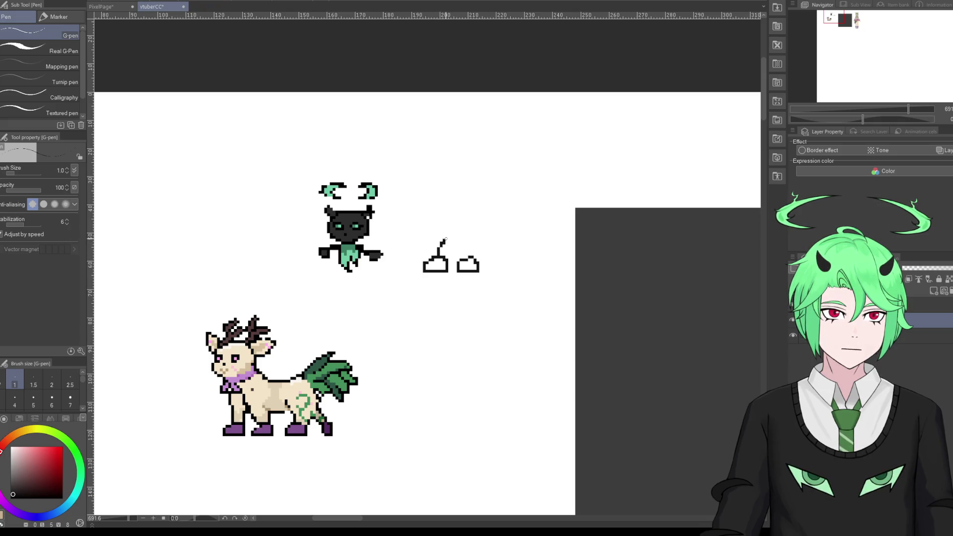
mouse_move(479, 266)
mouse_down()
mouse_move(475, 239)
mouse_move(438, 222)
mouse_move(465, 212)
mouse_move(478, 237)
mouse_move(429, 227)
mouse_move(444, 238)
mouse_up()
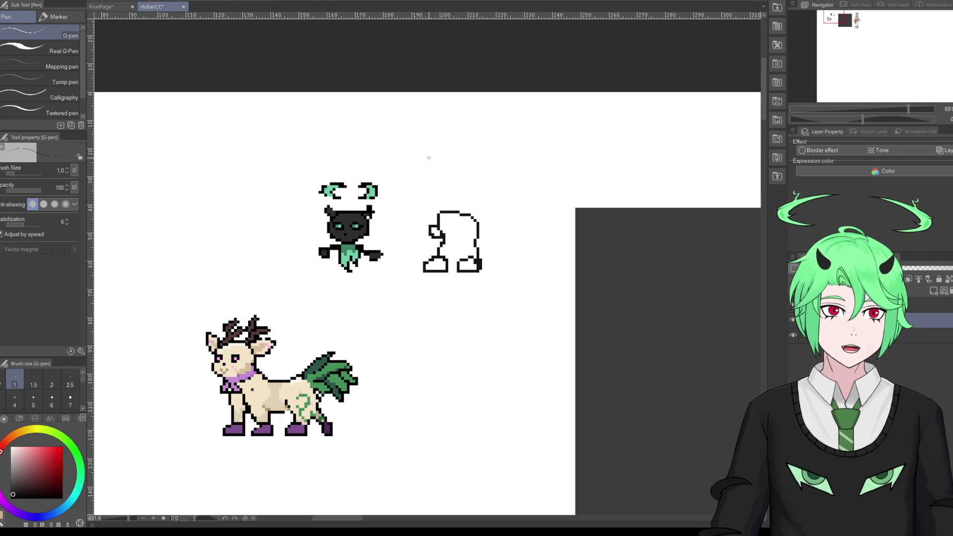
key(ctrl+z)
key(ctrl+z)
key(ctrl+z)
key(ctrl+z)
key(ctrl+z)
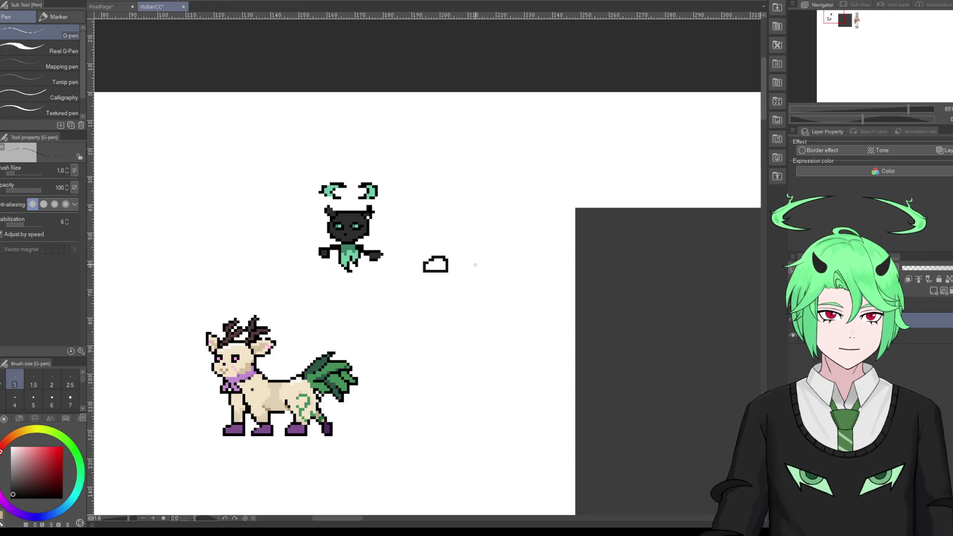
mouse_move(467, 261)
mouse_down()
mouse_move(465, 269)
mouse_move(487, 270)
mouse_move(479, 256)
mouse_up()
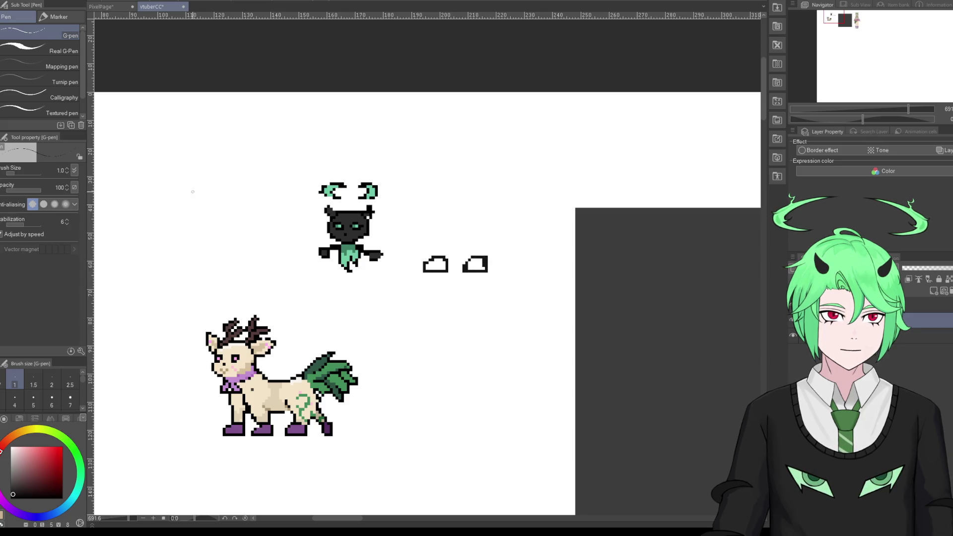
key(ctrl+z)
key(ctrl+z)
key(ctrl+z)
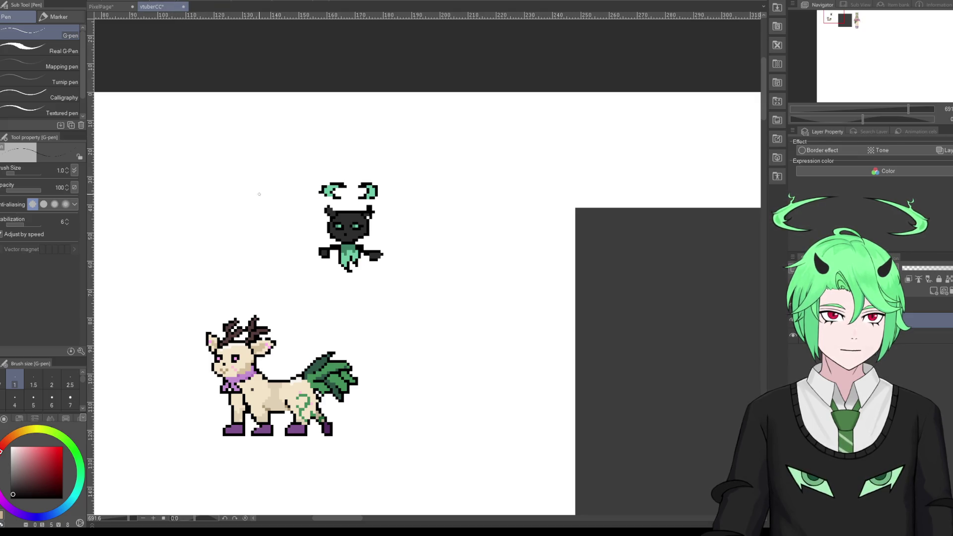
Step: Zoom in and sample black from the imp's ear outline with the eyedropper
scroll(314, 189, down, 2)
scroll(314, 188, up, 1)
scroll(338, 203, up, 1)
scroll(367, 223, up, 1)
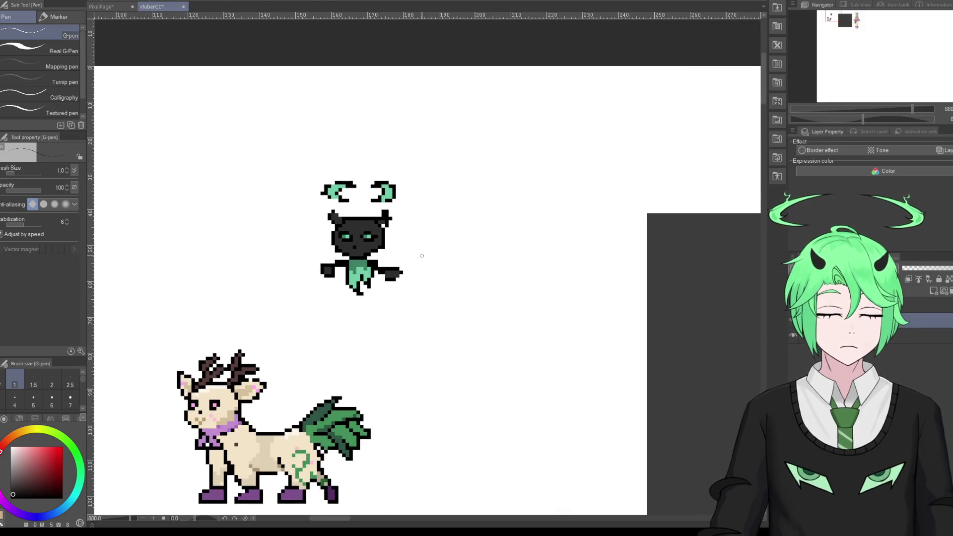
scroll(403, 255, up, 1)
scroll(404, 254, up, 1)
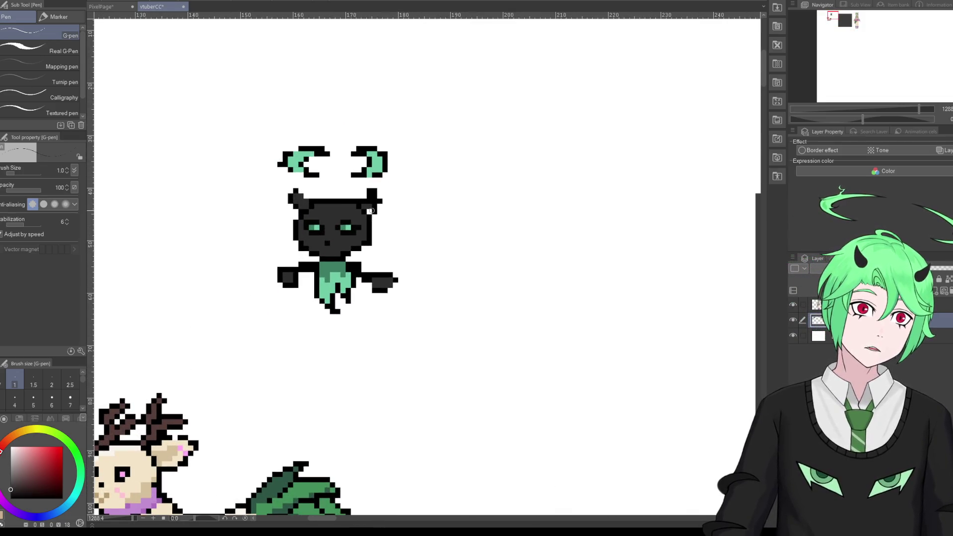
alt+click(371, 213)
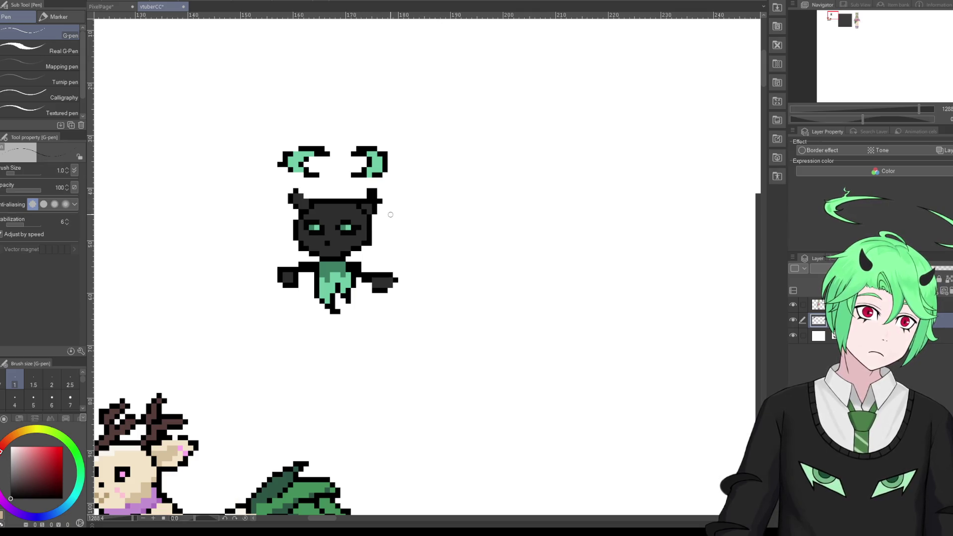
alt+click(373, 204)
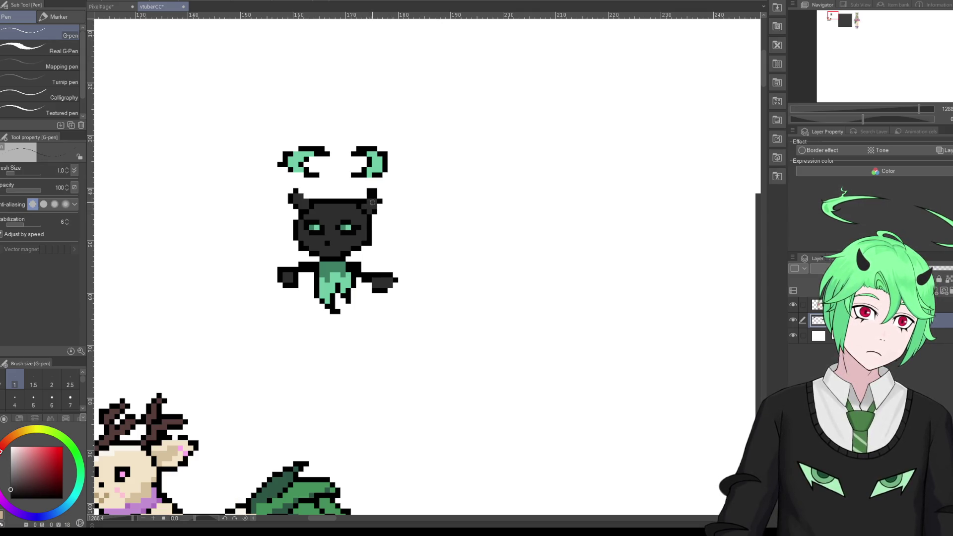
alt+click(372, 201)
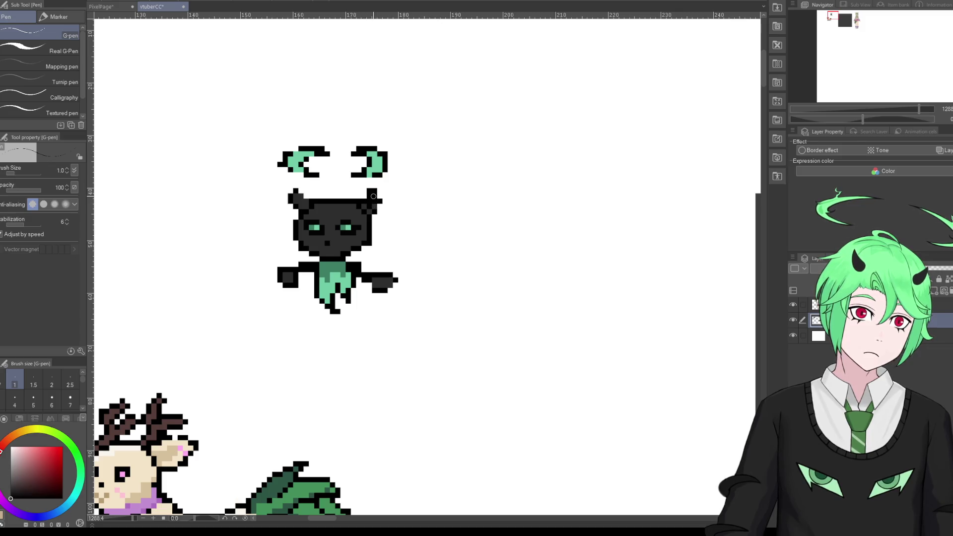
alt+click(366, 206)
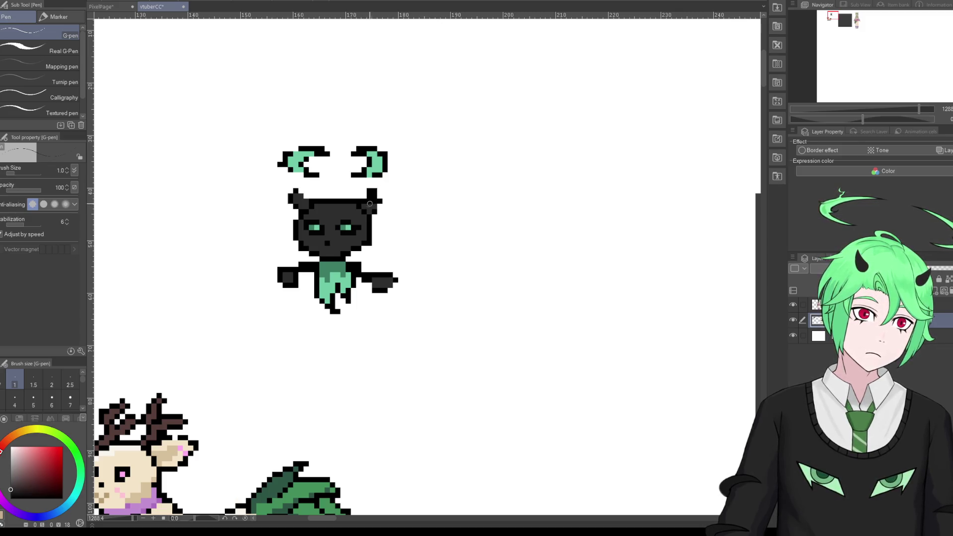
alt+click(372, 192)
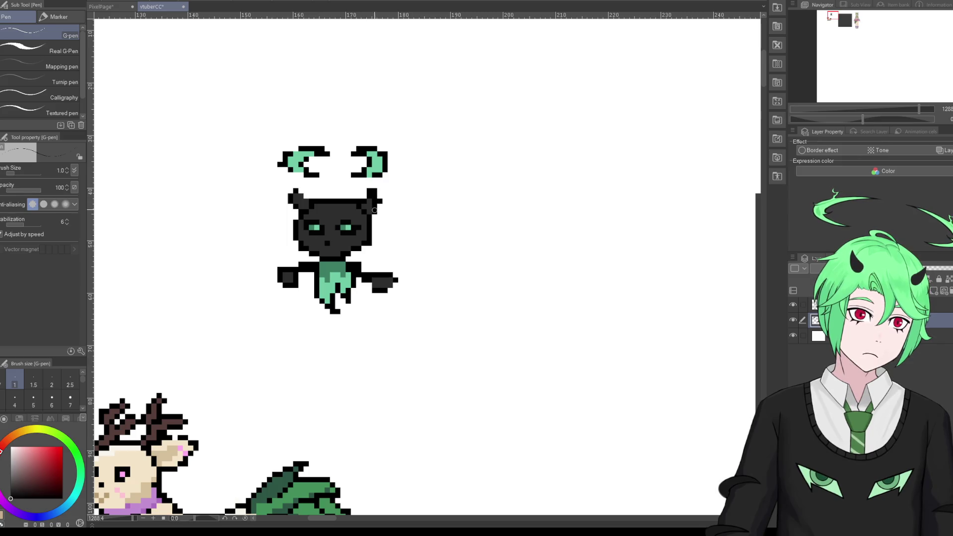
Step: Switch to the eraser, then to the Pencil, ready to draw
key(e)
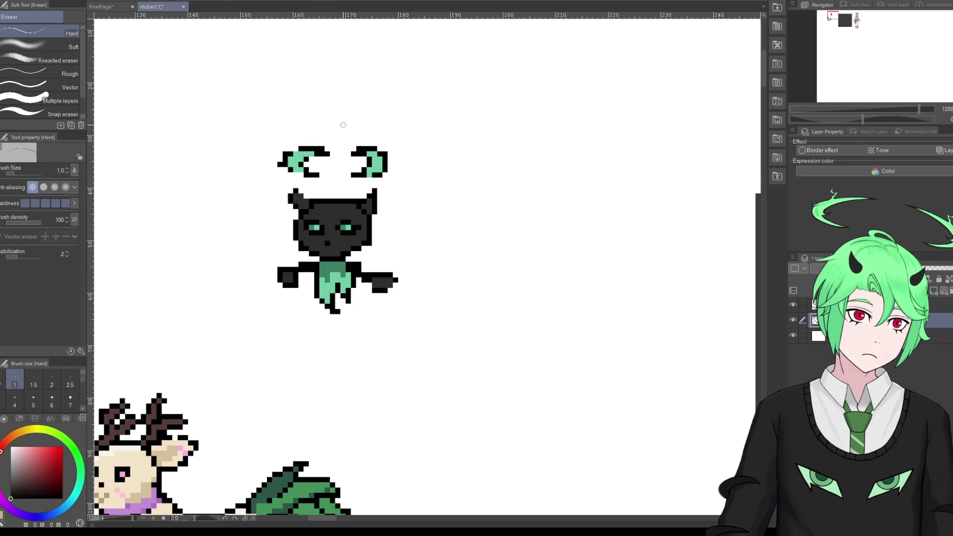
scroll(413, 250, down, 3)
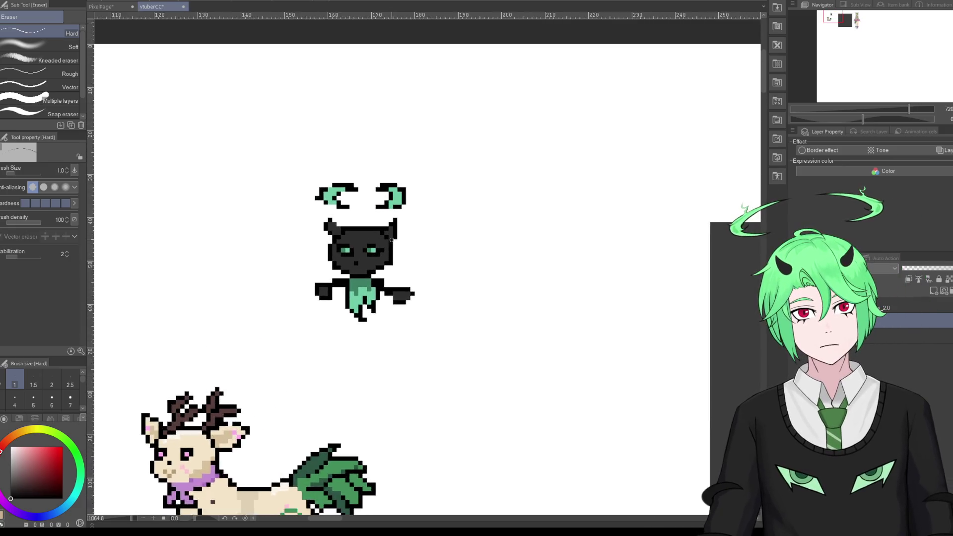
scroll(370, 221, up, 2)
key(p)
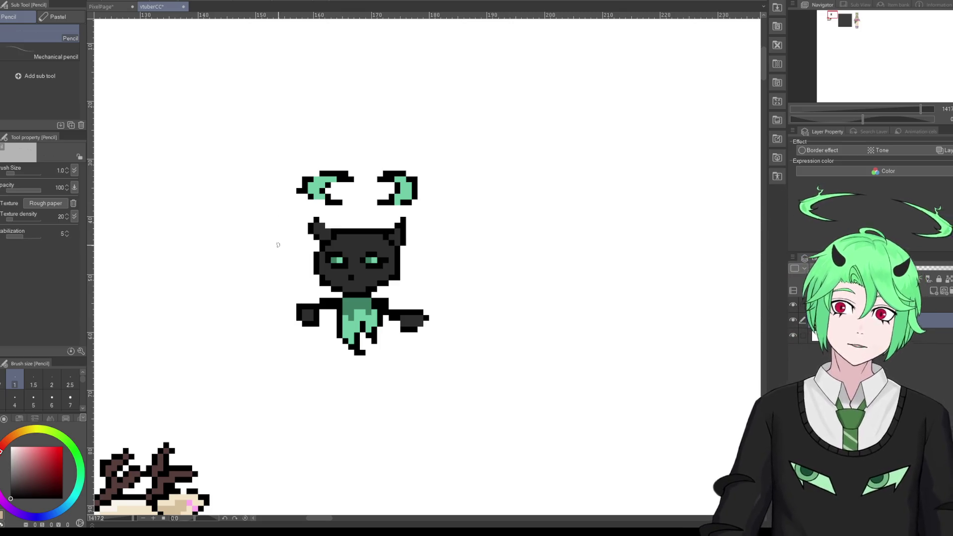
scroll(428, 229, down, 5)
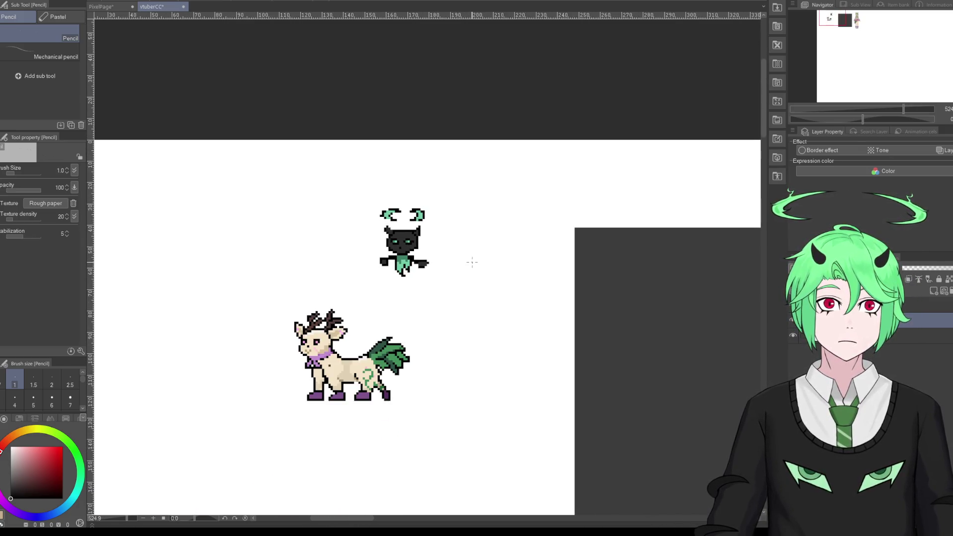
scroll(445, 244, up, 1)
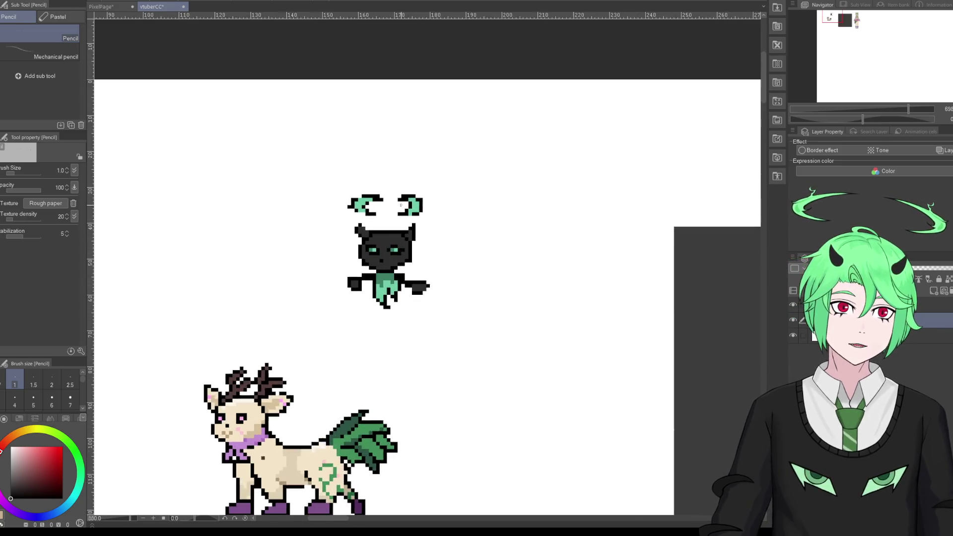
scroll(445, 244, up, 1)
scroll(445, 244, up, 1)
scroll(445, 244, up, 1)
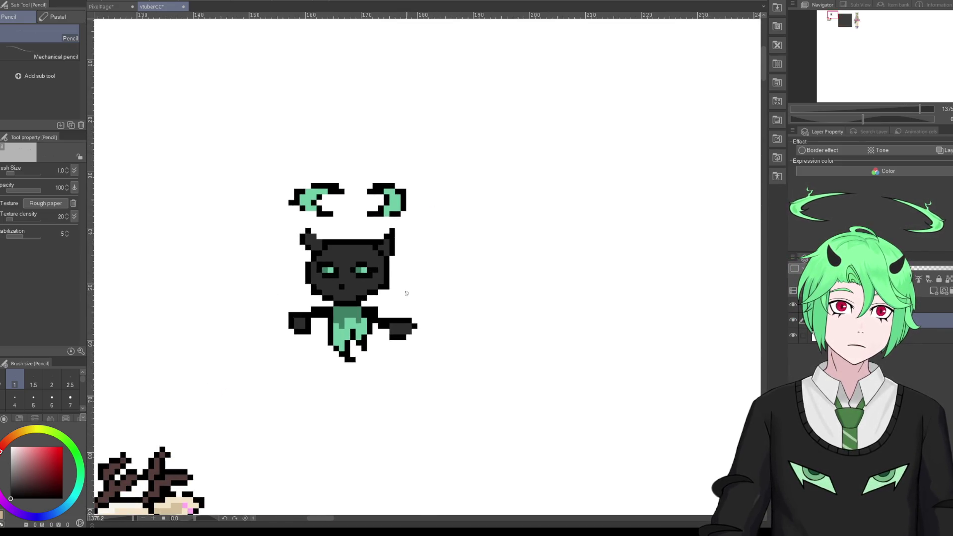
scroll(393, 245, down, 1)
scroll(393, 245, down, 2)
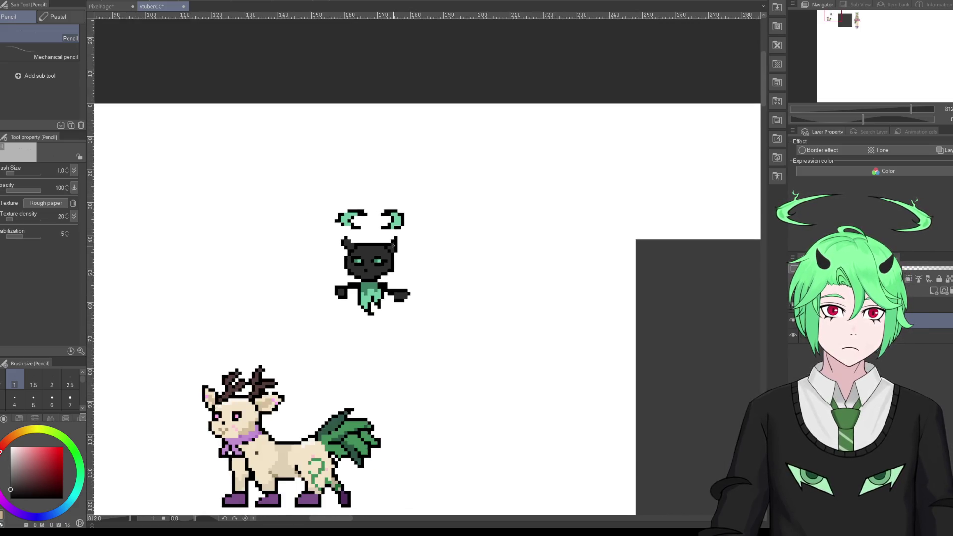
scroll(489, 260, up, 1)
scroll(489, 260, up, 2)
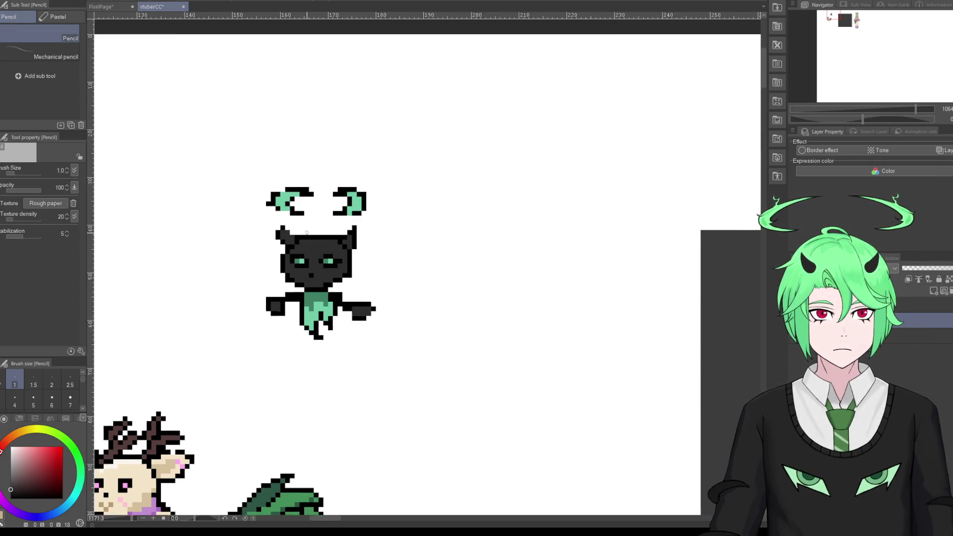
scroll(310, 269, up, 5)
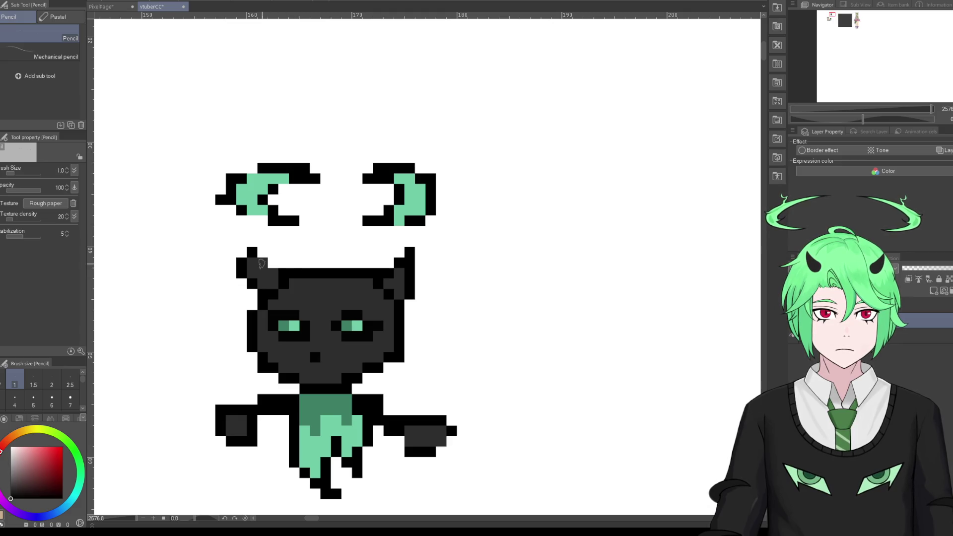
key(p)
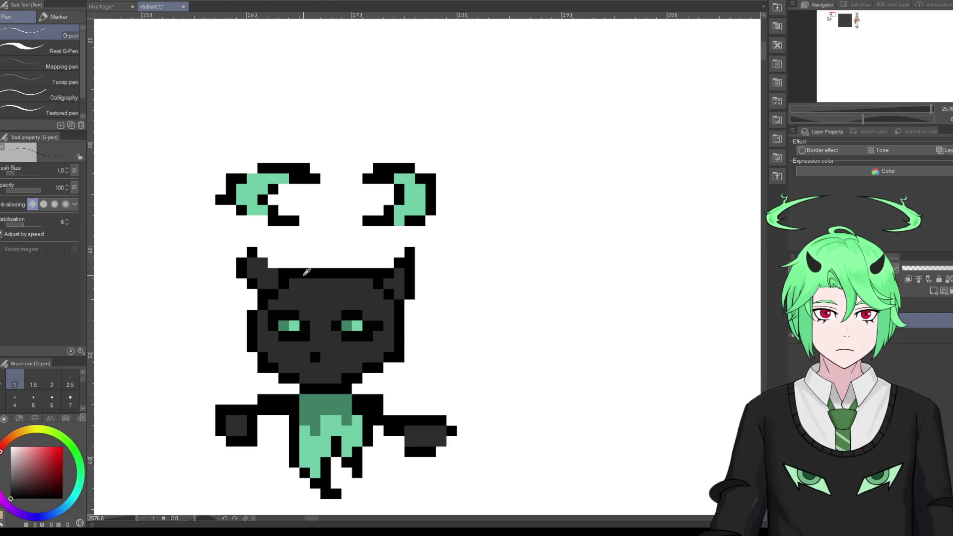
drag(262, 262, 273, 262)
scroll(284, 234, down, 2)
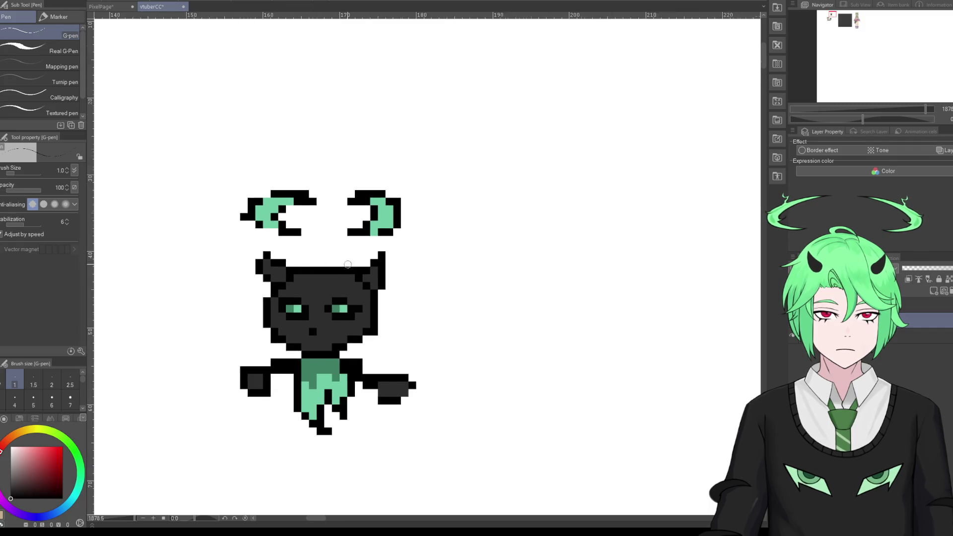
scroll(284, 235, down, 3)
scroll(283, 234, down, 1)
scroll(284, 234, down, 3)
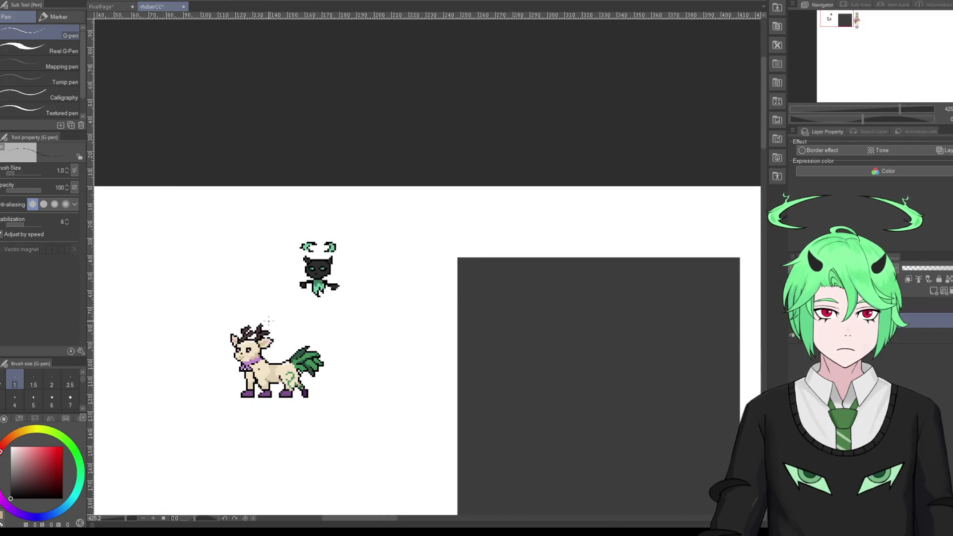
scroll(264, 336, up, 3)
scroll(265, 335, down, 1)
scroll(264, 335, up, 2)
scroll(265, 336, up, 1)
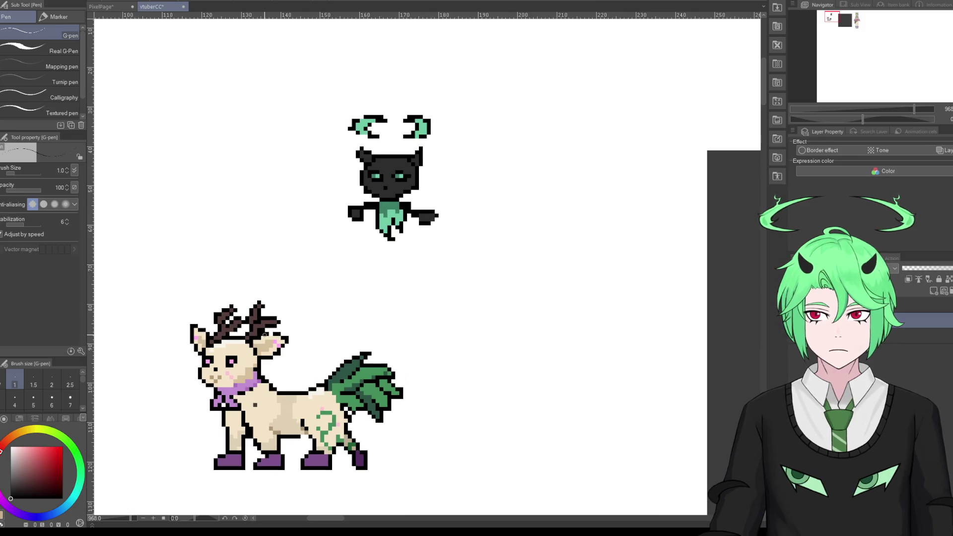
scroll(316, 388, down, 3)
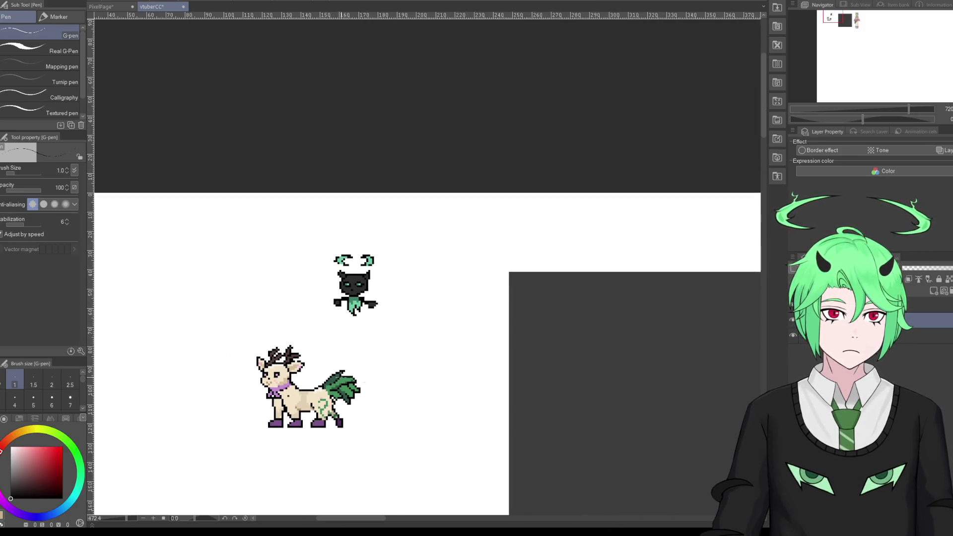
scroll(360, 370, up, 3)
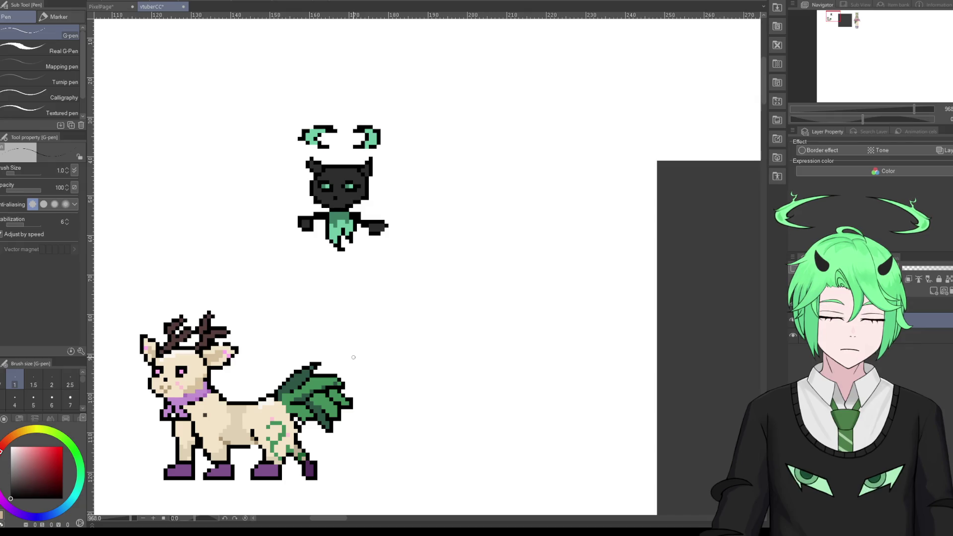
scroll(338, 350, down, 3)
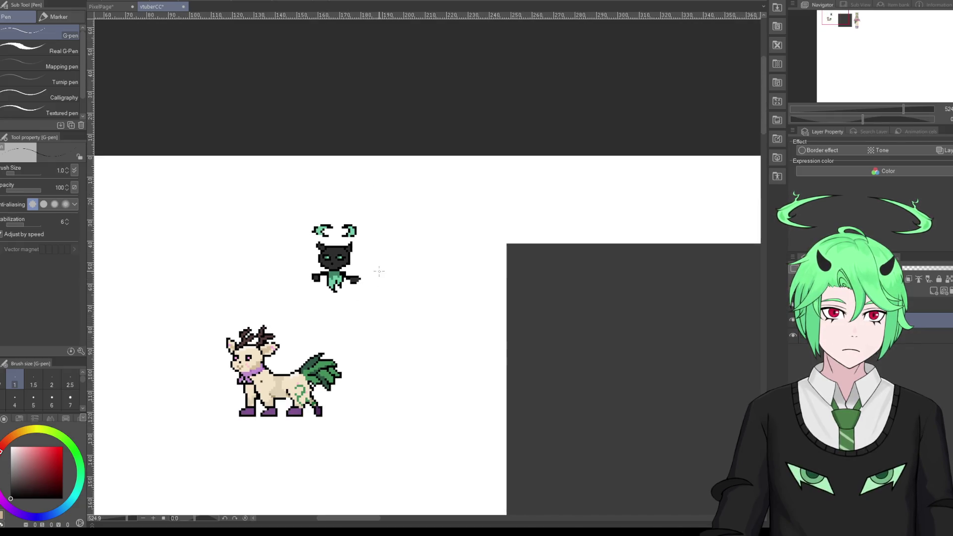
scroll(379, 270, up, 2)
scroll(328, 254, up, 1)
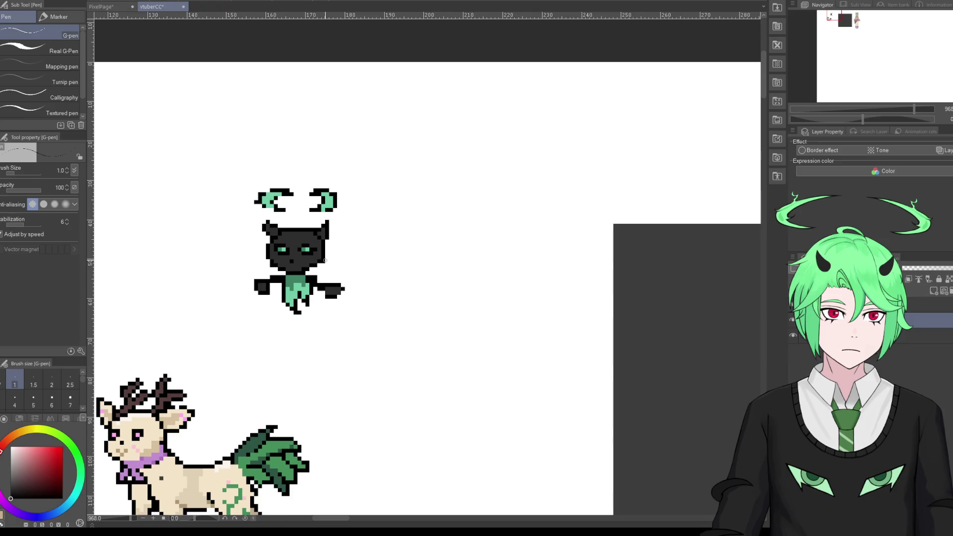
scroll(328, 255, up, 1)
key(e)
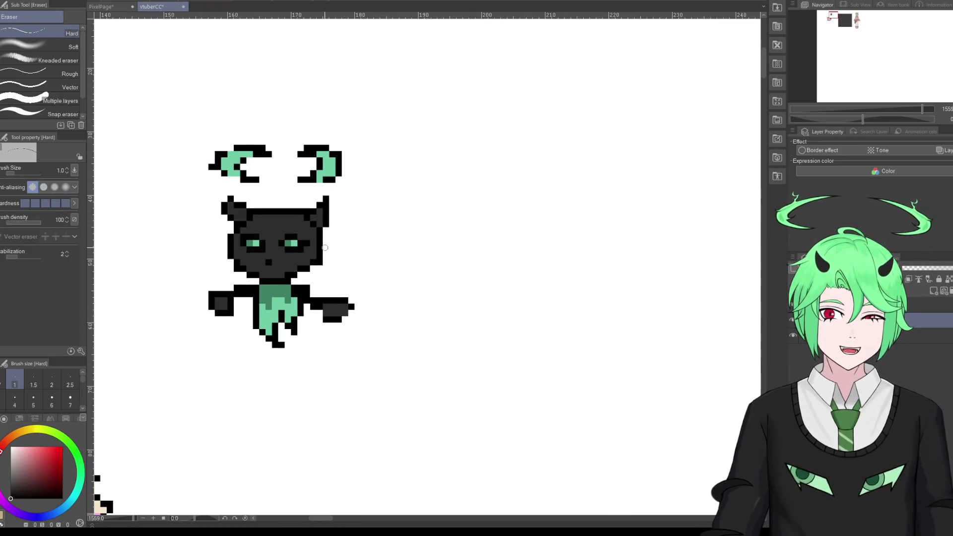
key(p)
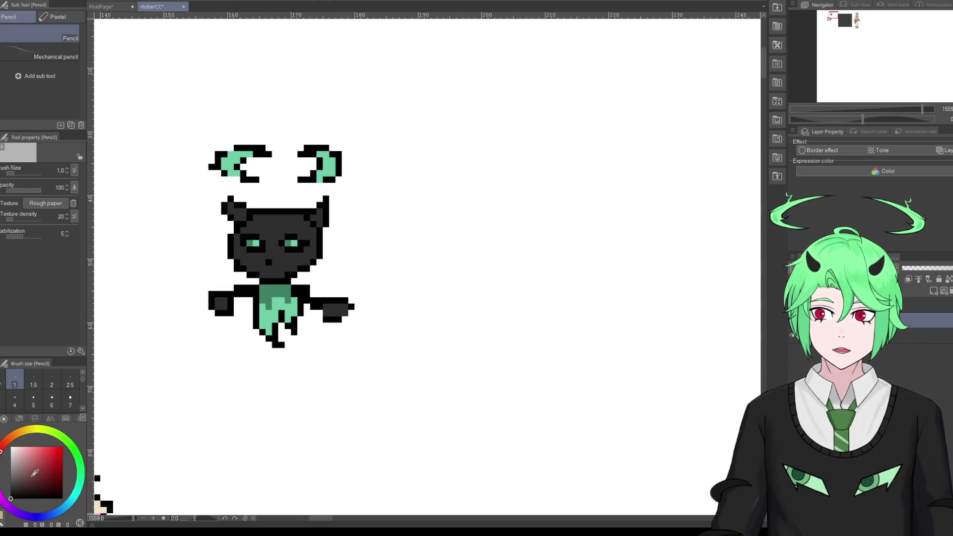
scroll(357, 336, down, 1)
scroll(356, 336, down, 1)
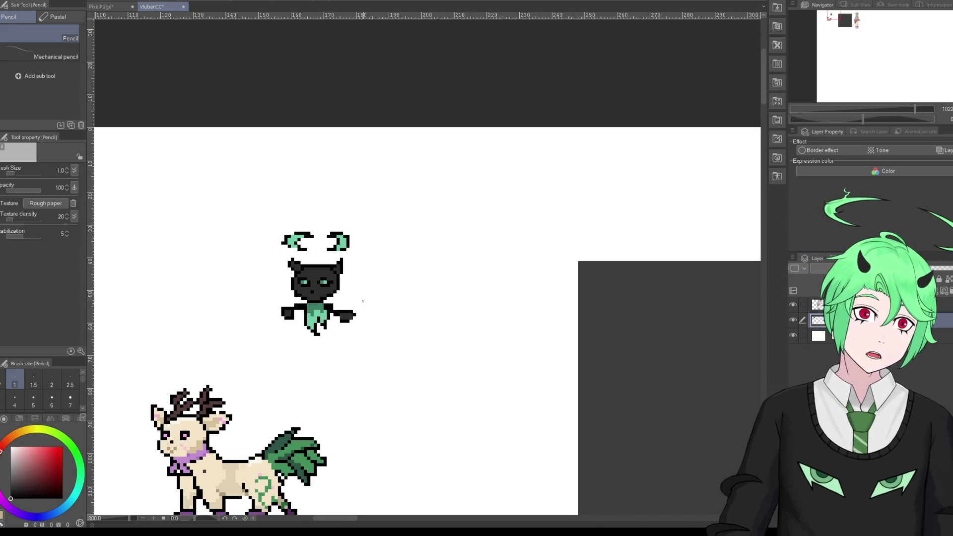
scroll(328, 342, down, 2)
scroll(321, 349, up, 1)
scroll(322, 343, up, 1)
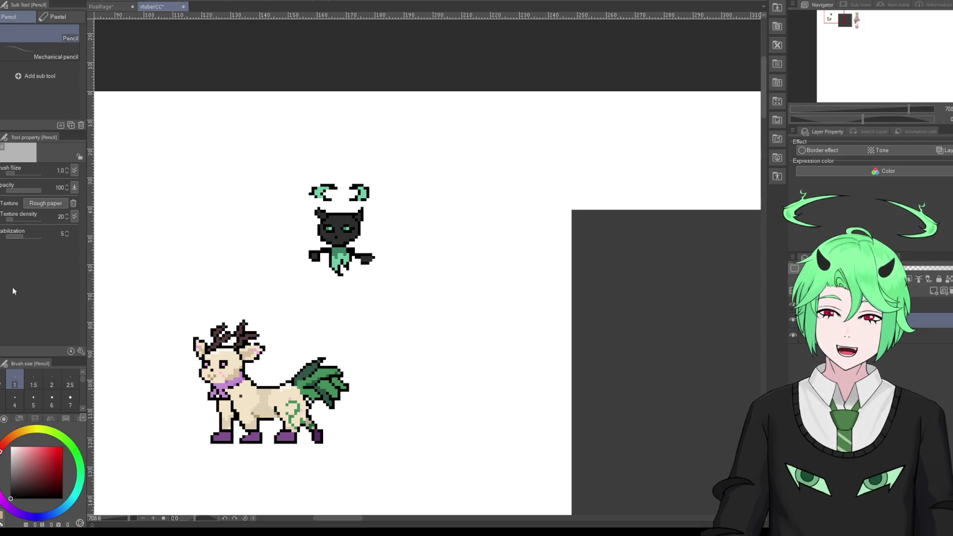
key(p)
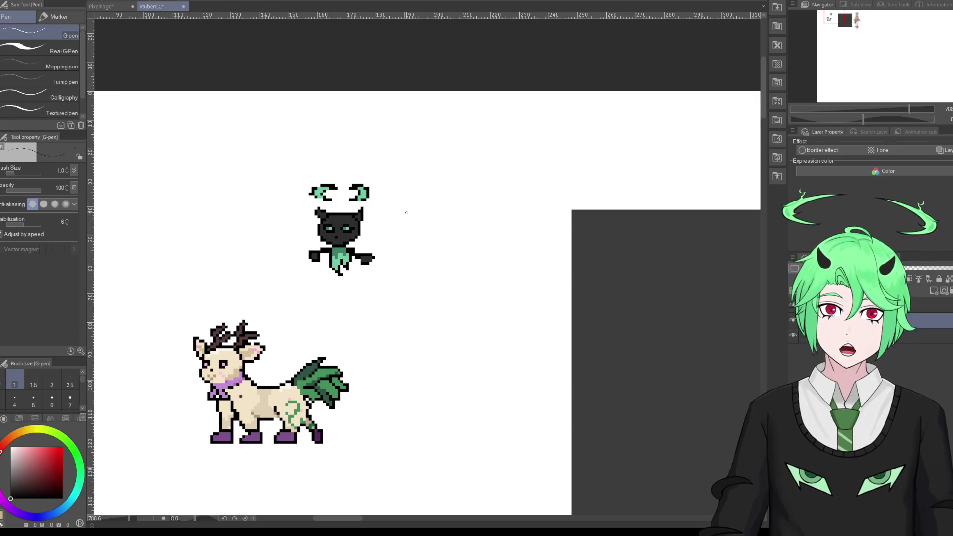
mouse_move(465, 236)
mouse_down()
mouse_move(447, 151)
mouse_move(526, 246)
mouse_move(491, 243)
mouse_up()
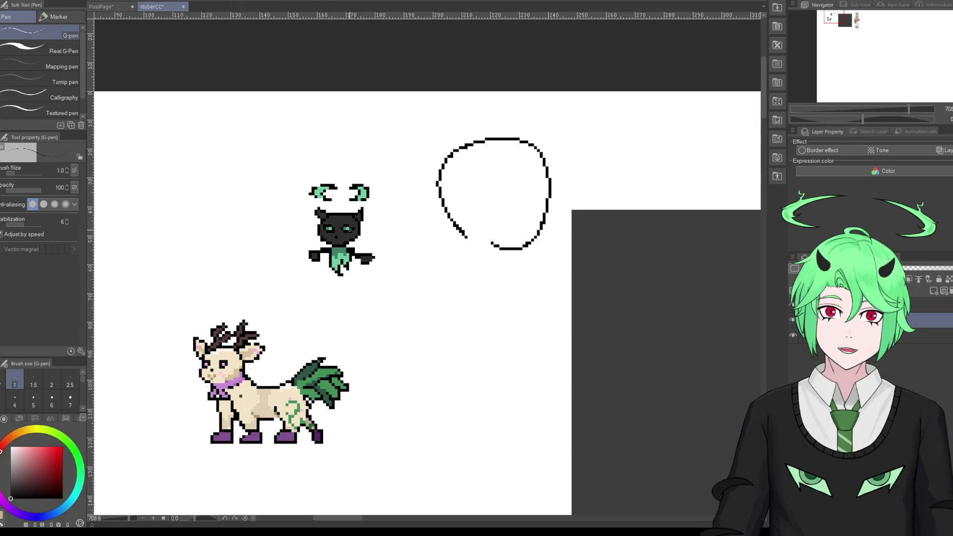
mouse_move(404, 224)
mouse_down()
mouse_move(432, 204)
mouse_move(431, 219)
mouse_up()
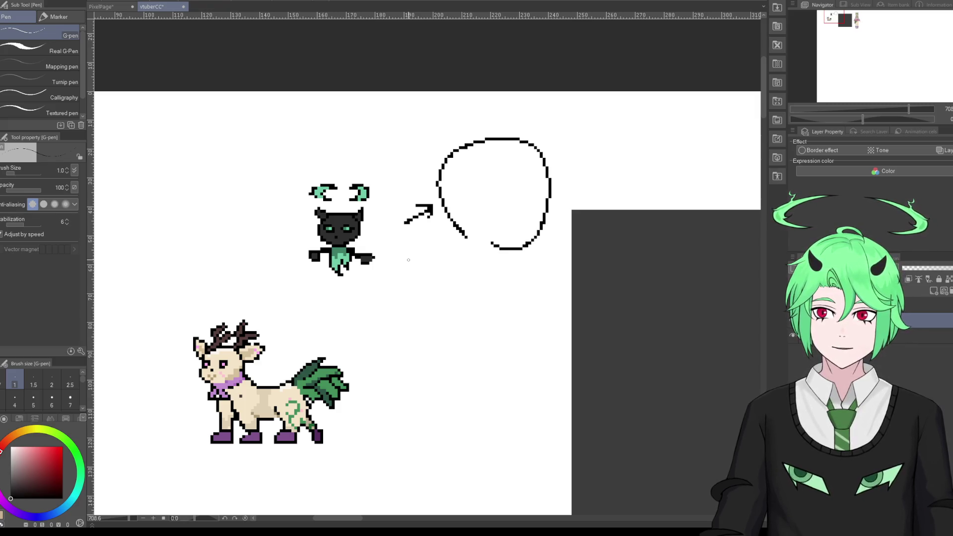
key(ctrl+z)
key(ctrl+z)
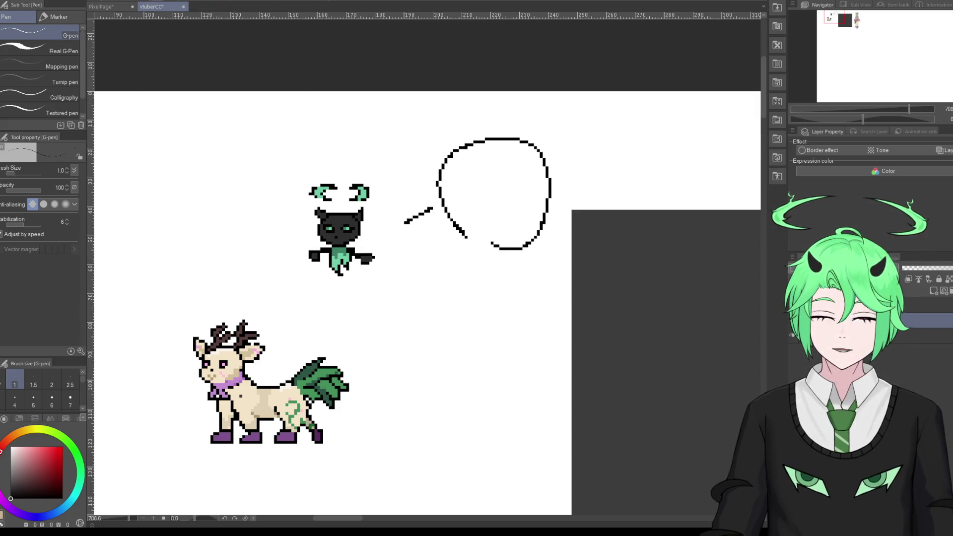
key(ctrl+z)
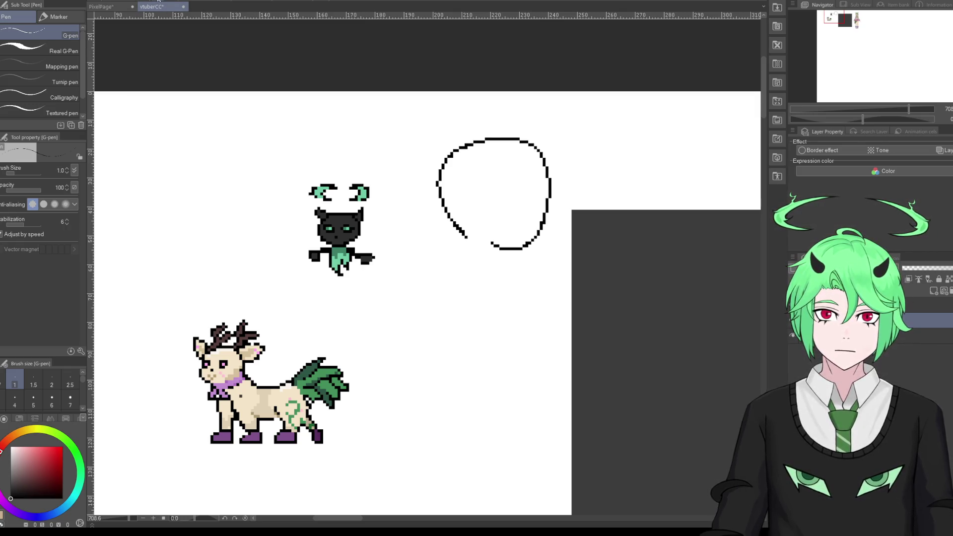
key(ctrl+z)
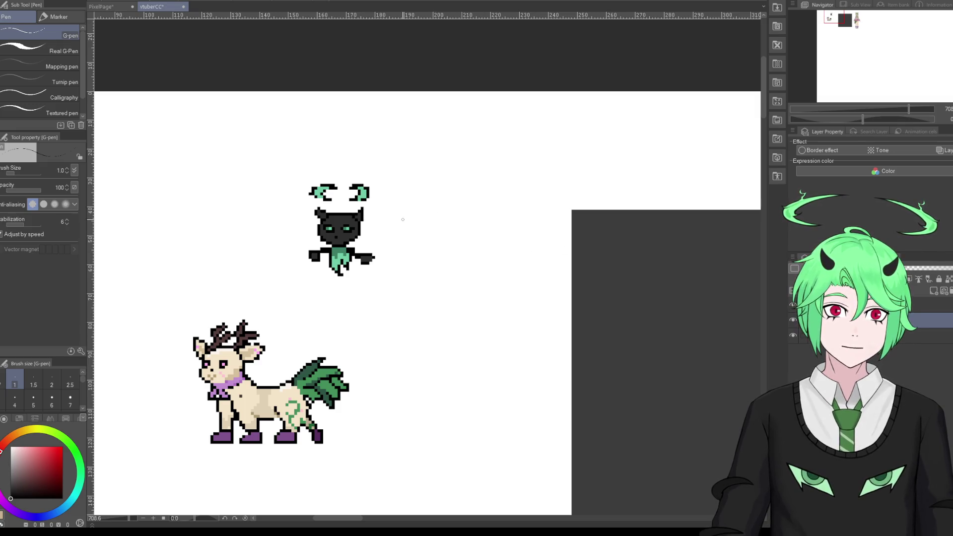
Step: Draw two small rectangular boxes side by side right of the imp
scroll(403, 219, up, 1)
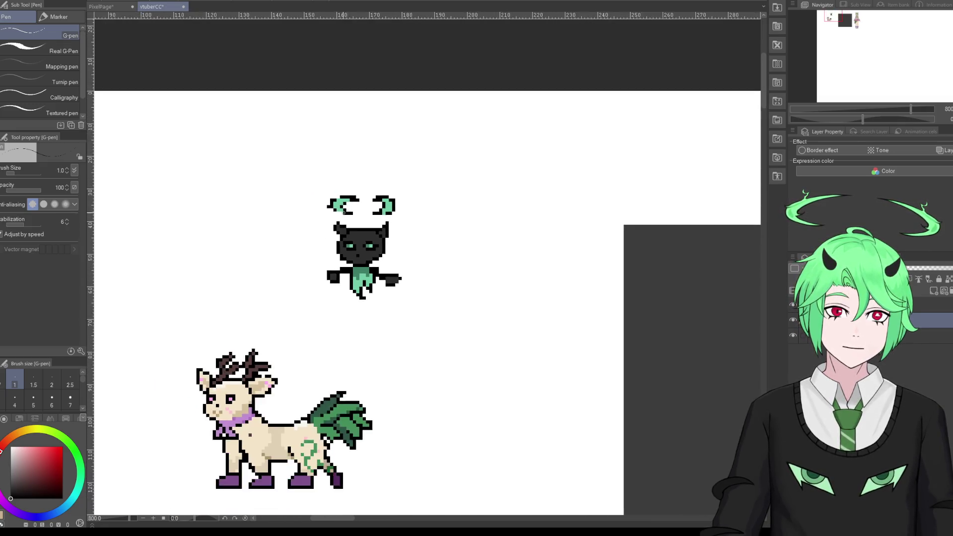
scroll(434, 293, up, 1)
mouse_move(412, 311)
mouse_down()
mouse_move(399, 327)
mouse_move(418, 323)
mouse_move(410, 308)
mouse_up()
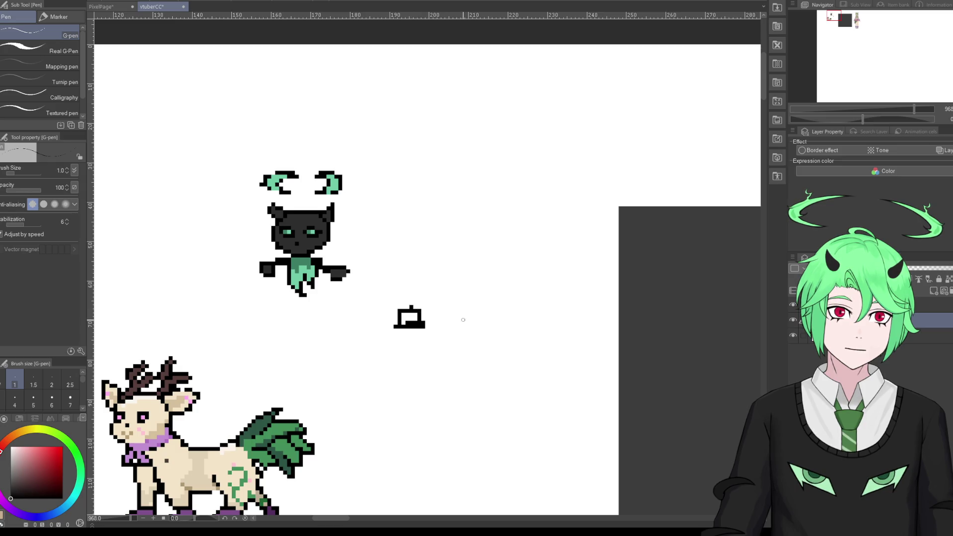
mouse_move(445, 327)
mouse_down()
mouse_move(465, 326)
mouse_move(443, 316)
mouse_move(444, 325)
mouse_move(469, 312)
mouse_up()
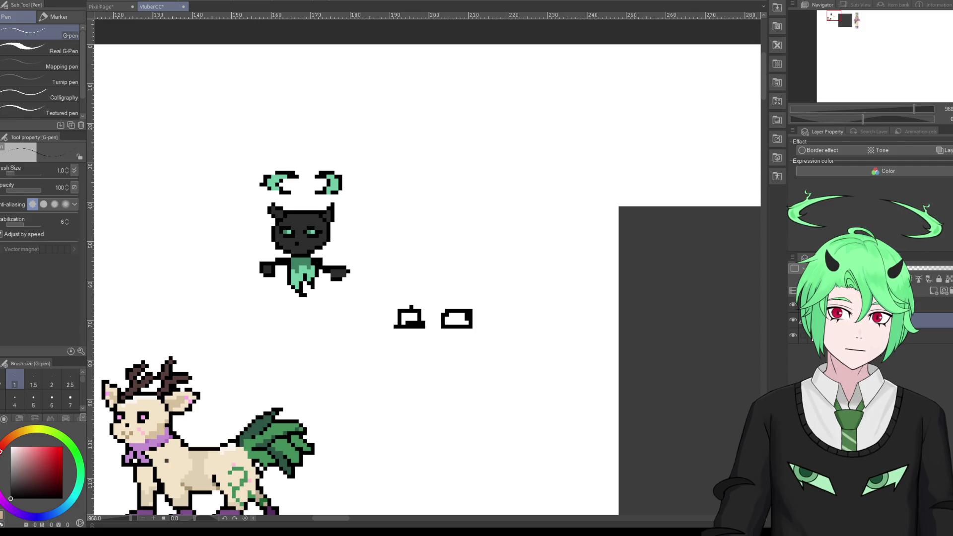
Step: Erase the left box's filled bottom and top tick, and close its right side
key(e)
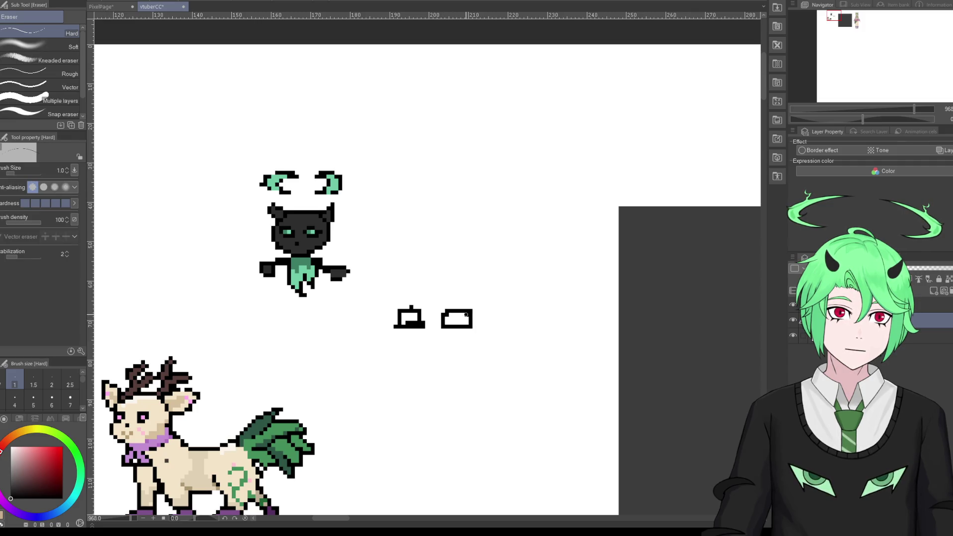
drag(397, 322, 420, 313)
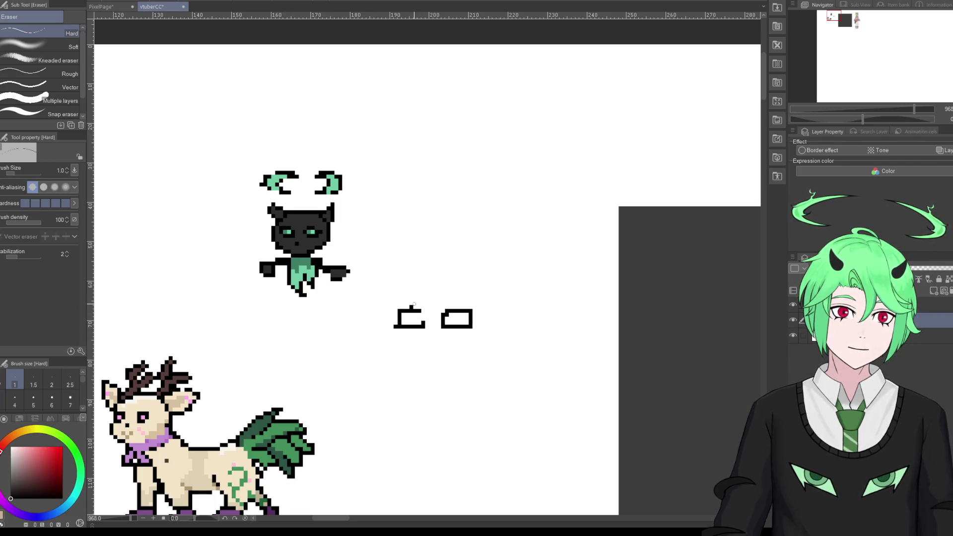
click(412, 307)
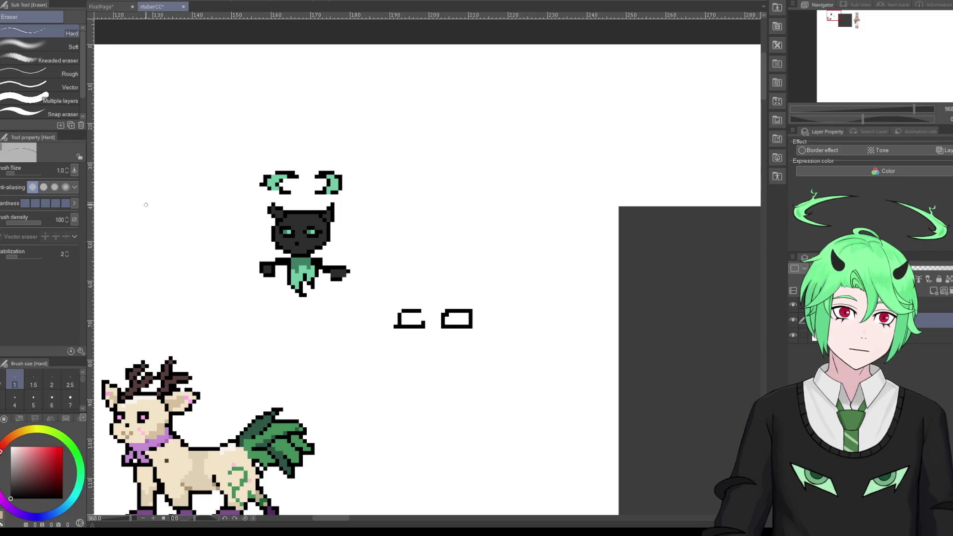
key(p)
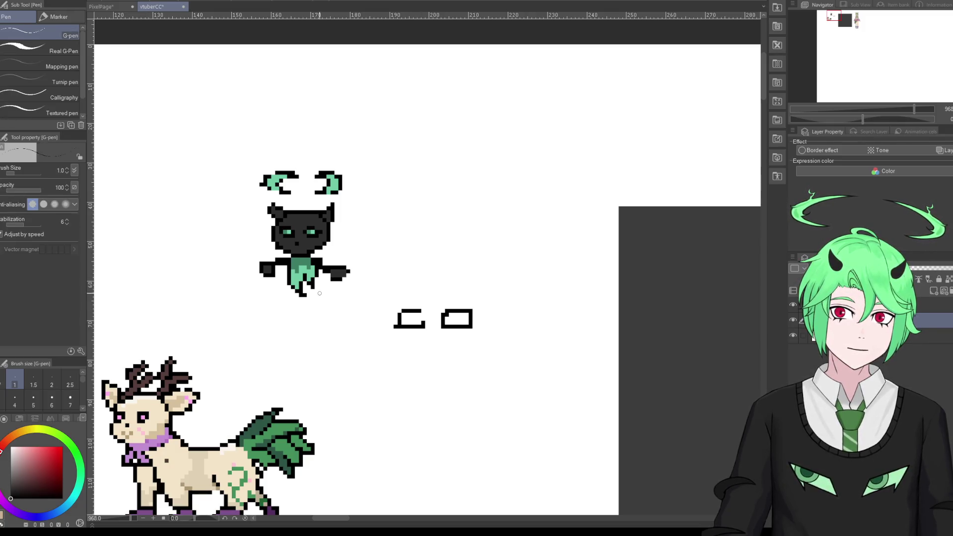
drag(425, 313, 422, 320)
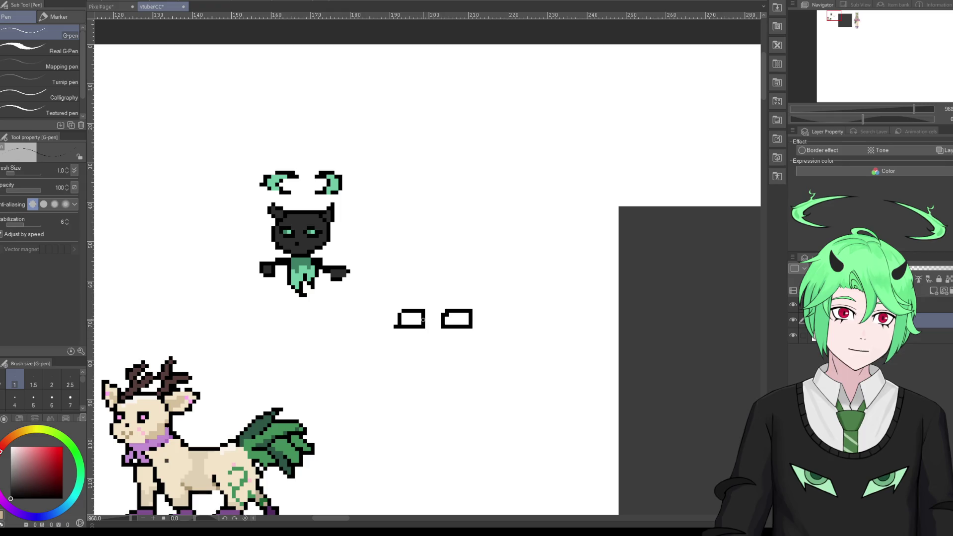
key(e)
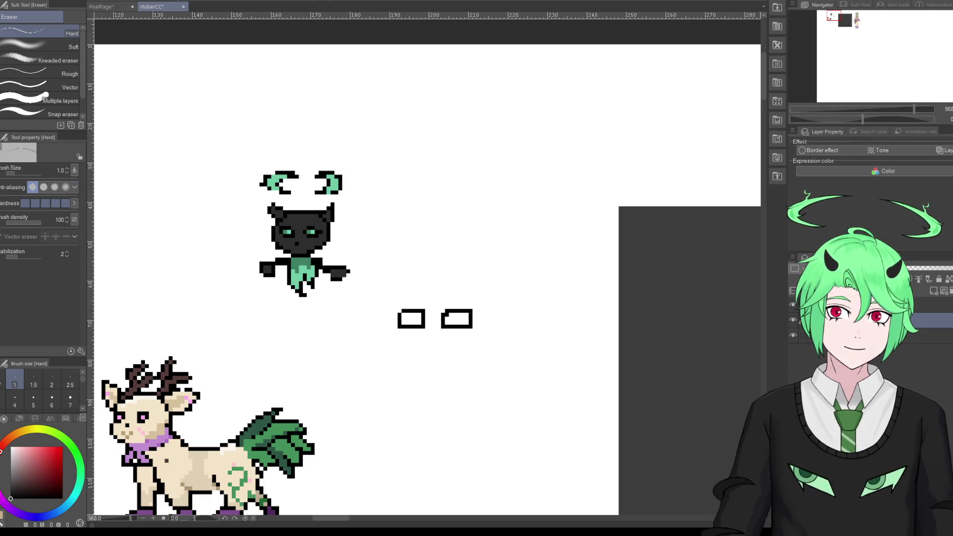
Step: Erase and redraw the left box's left side and bottom-left corner
key(p)
drag(396, 315, 396, 325)
click(395, 325)
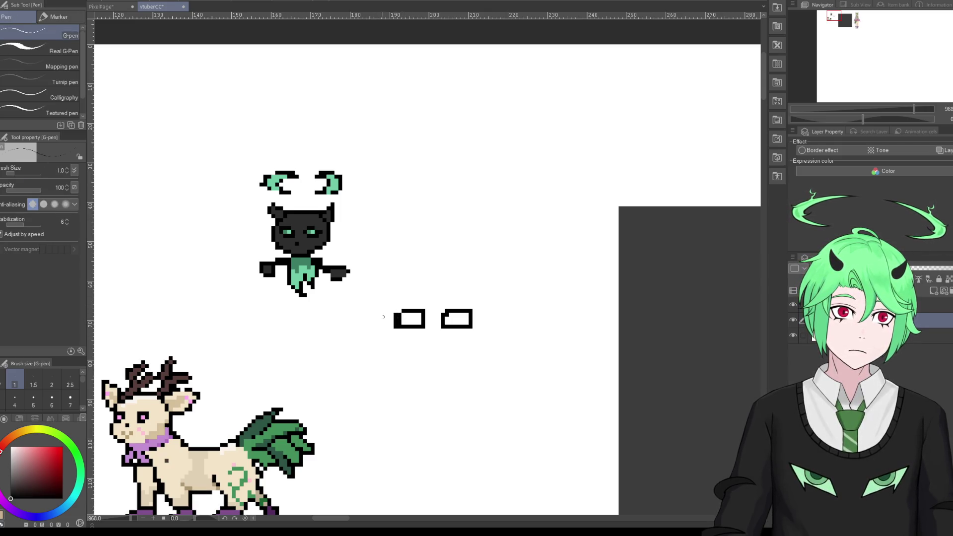
key(e)
drag(399, 322, 399, 315)
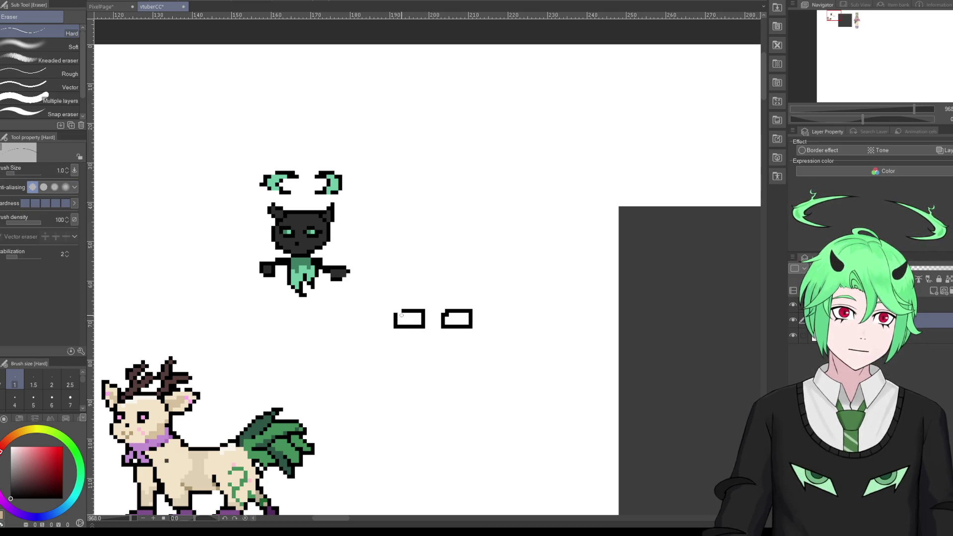
drag(400, 311, 398, 326)
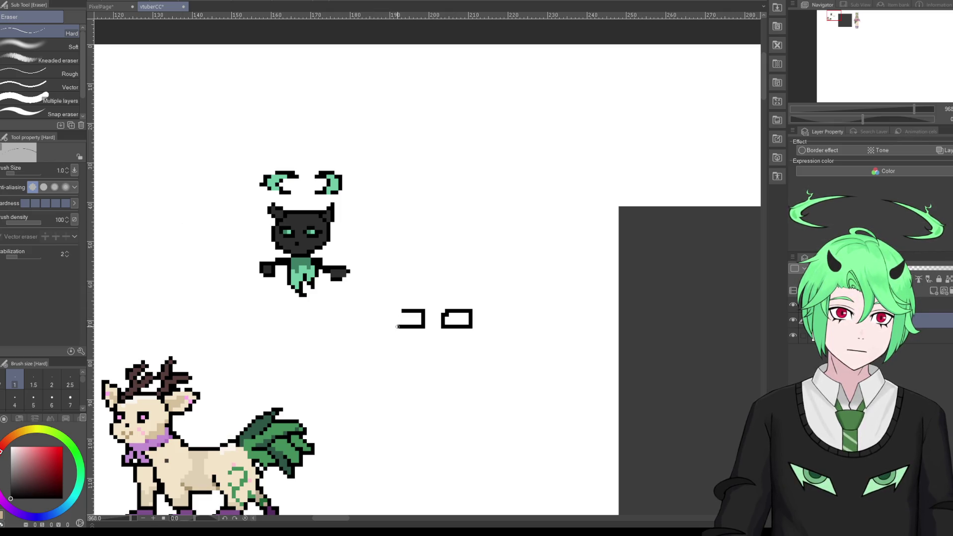
key(p)
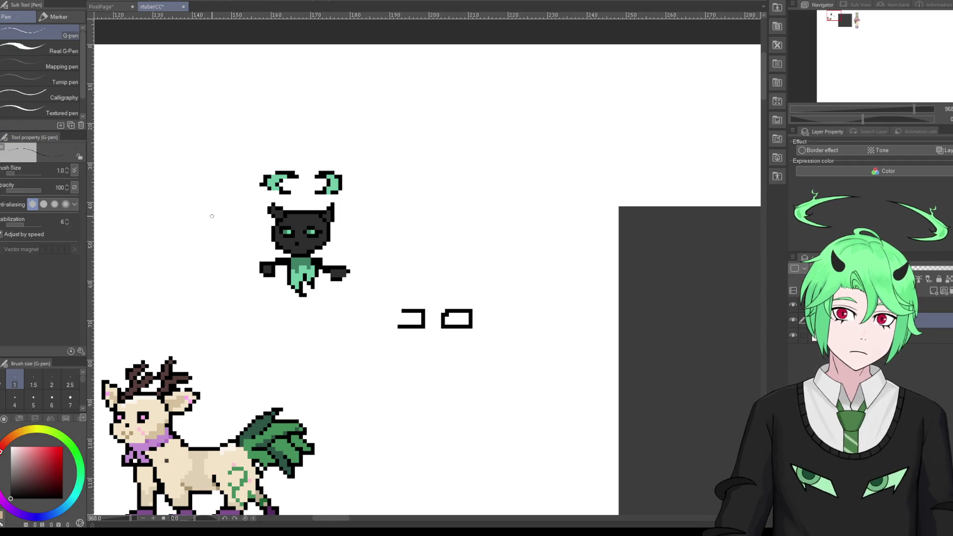
mouse_move(396, 323)
mouse_down()
mouse_move(399, 314)
mouse_move(442, 310)
mouse_move(428, 325)
mouse_up()
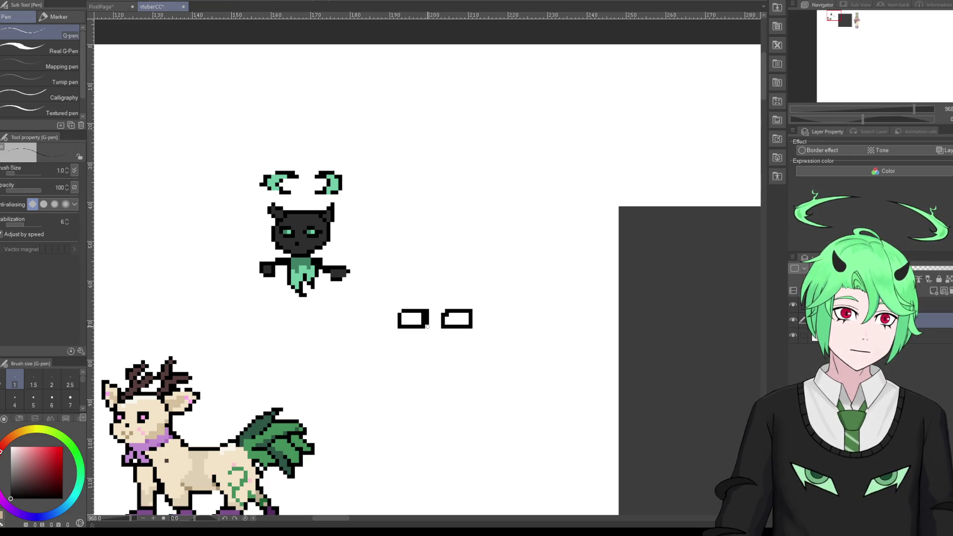
Step: Thin the left box's right edge and redraw its top-left corner stepped
key(e)
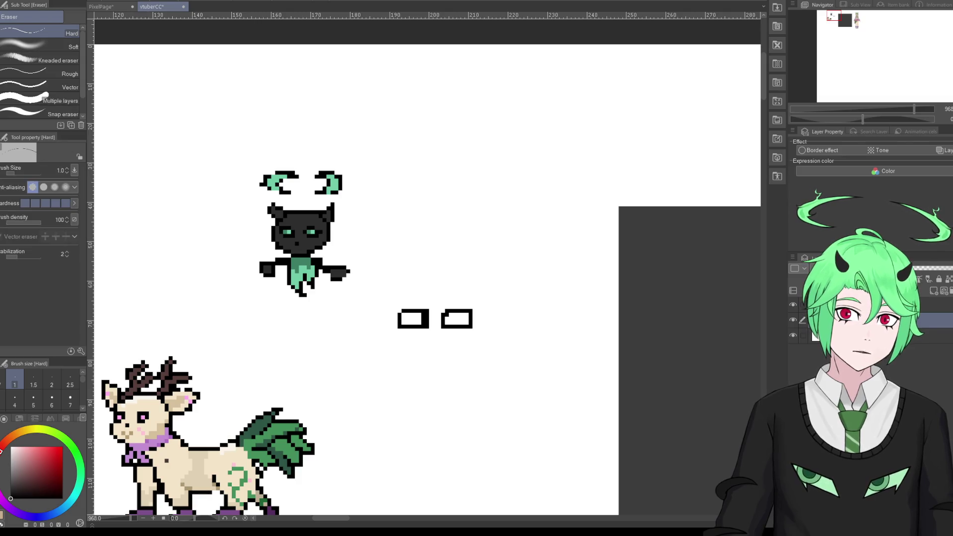
drag(423, 326, 423, 316)
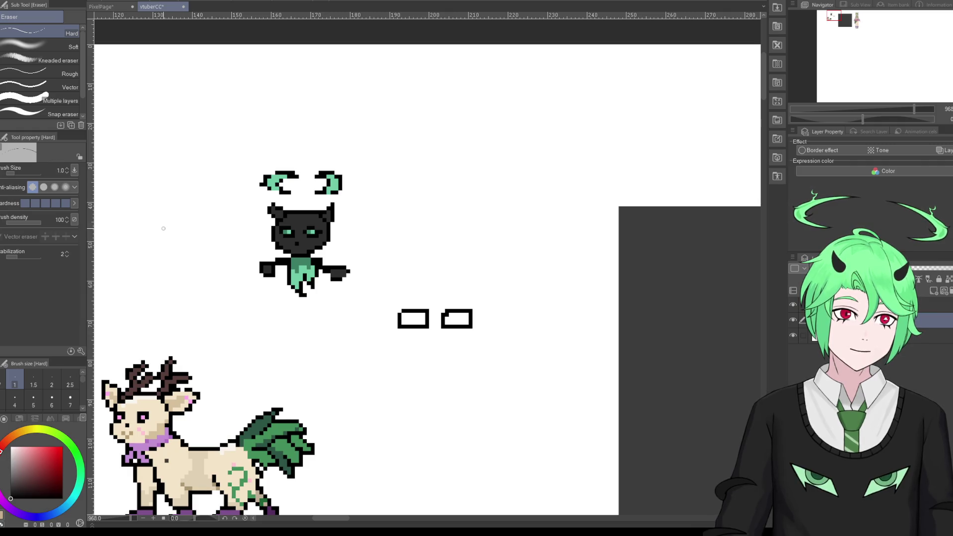
click(401, 311)
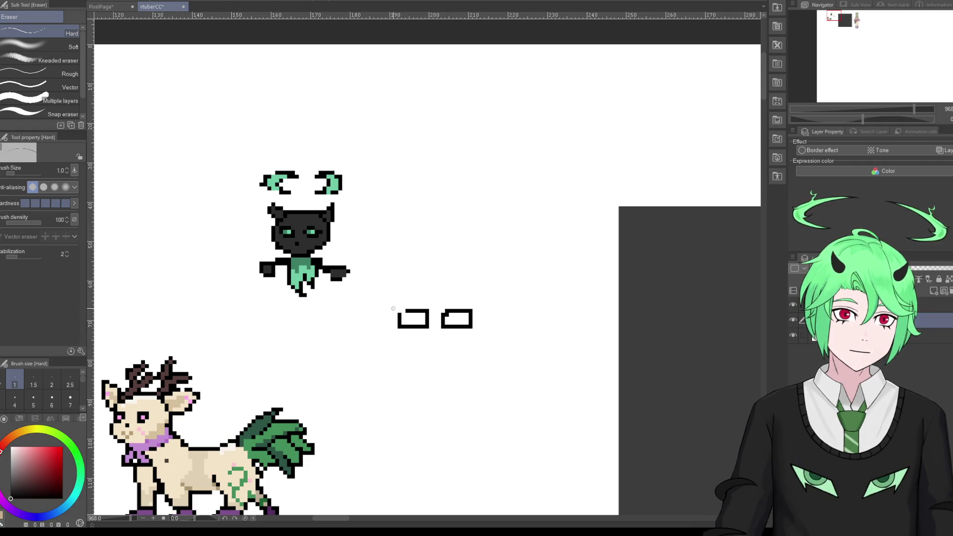
key(p)
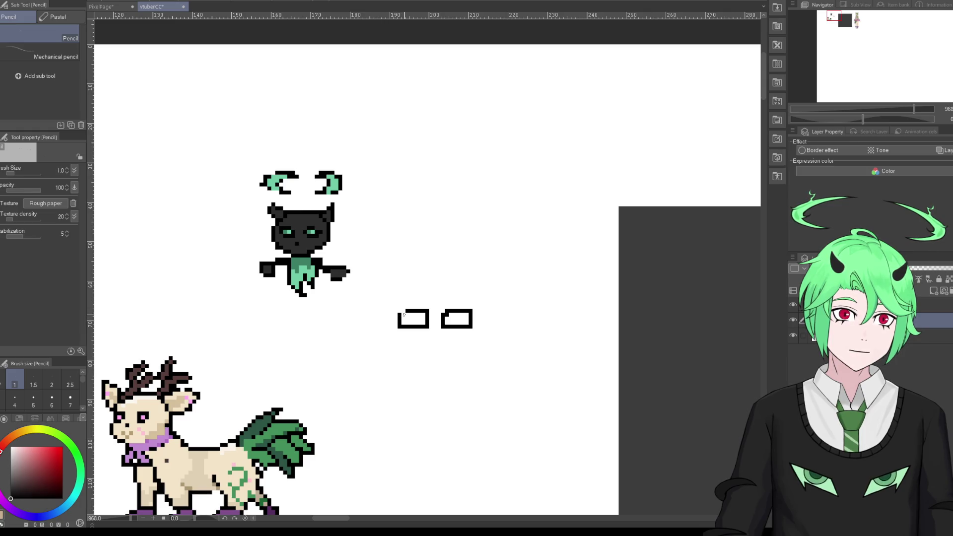
key(p)
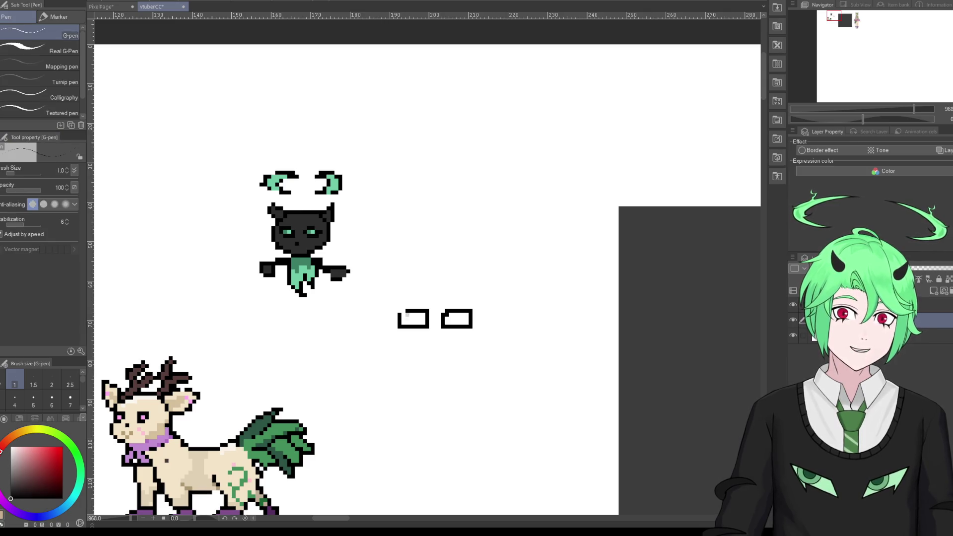
drag(400, 320, 409, 315)
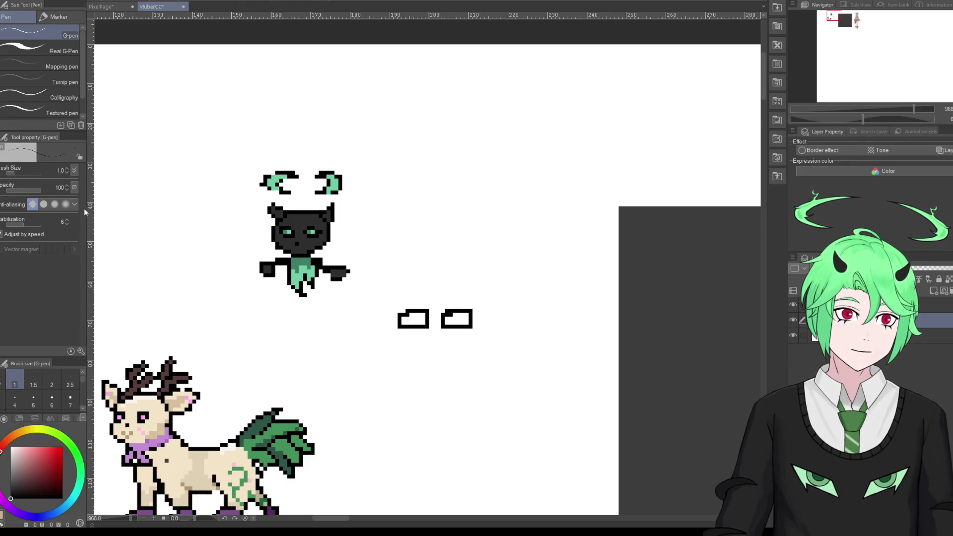
key(e)
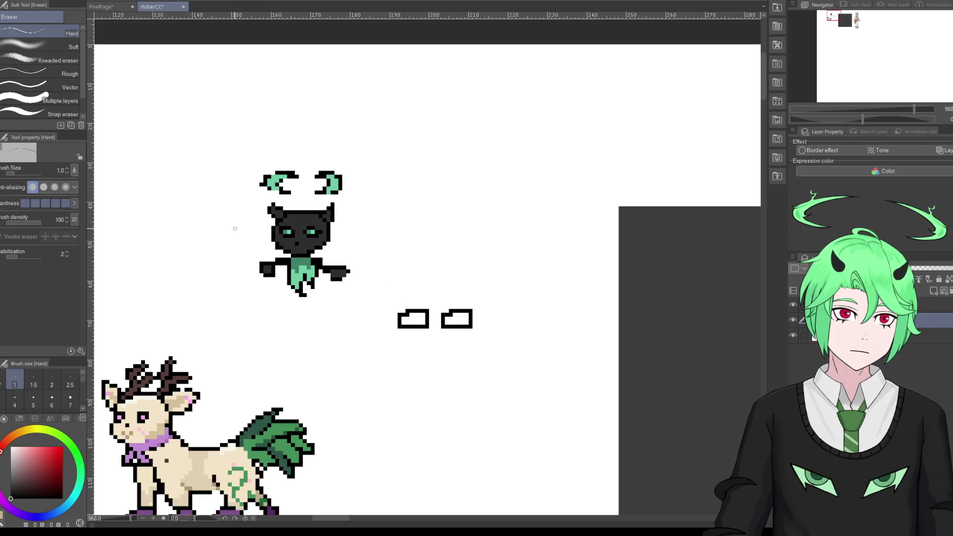
scroll(343, 301, down, 2)
Step: With the G-pen, place one black pupil pixel inside the left box and one inside the right box
scroll(367, 293, up, 3)
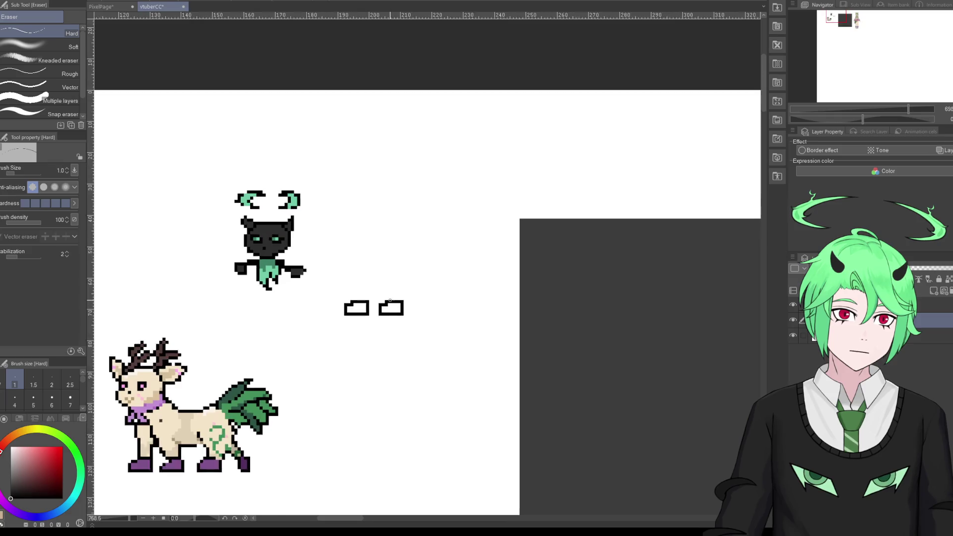
scroll(374, 288, up, 3)
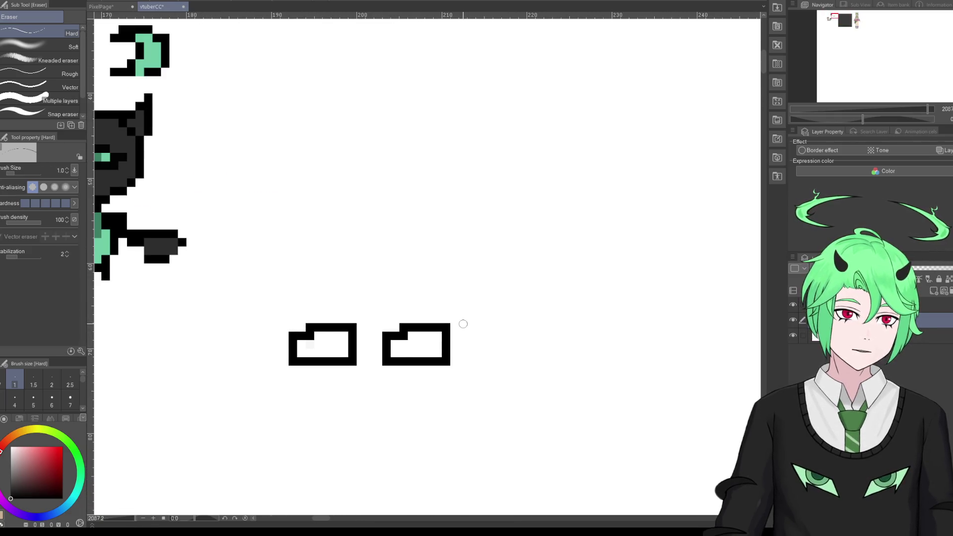
scroll(463, 323, down, 2)
scroll(472, 315, down, 2)
scroll(488, 311, down, 2)
scroll(477, 287, up, 1)
scroll(478, 288, up, 1)
key(p)
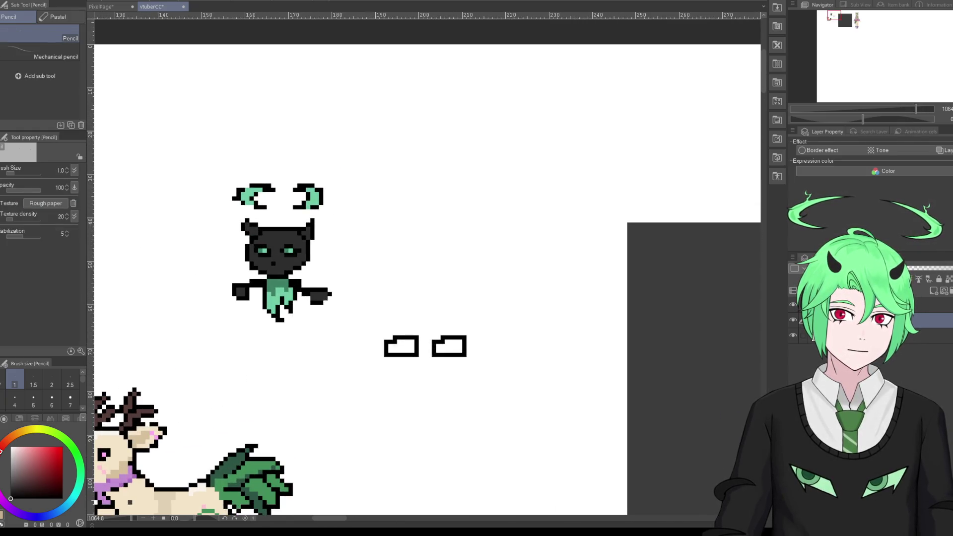
scroll(369, 302, up, 1)
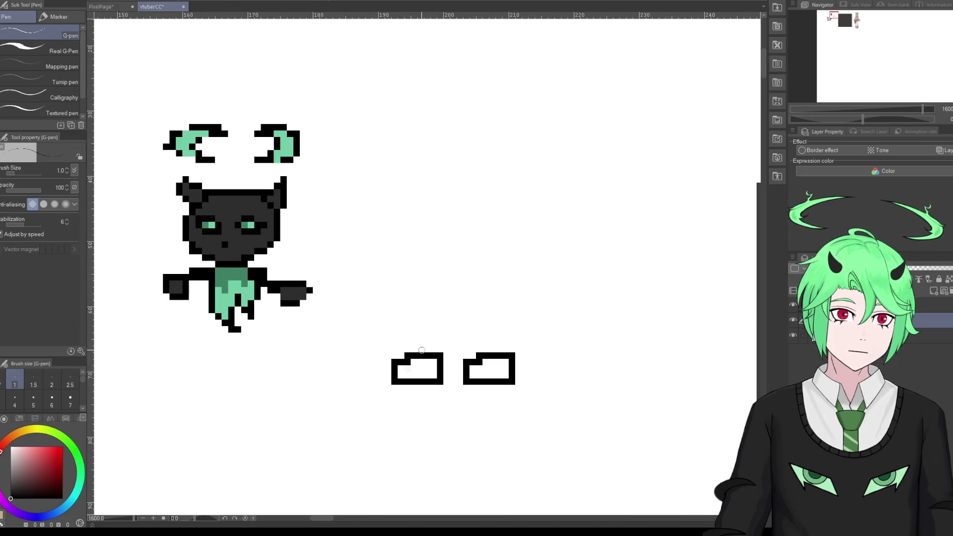
click(414, 377)
click(489, 377)
scroll(455, 349, down, 2)
scroll(454, 349, up, 1)
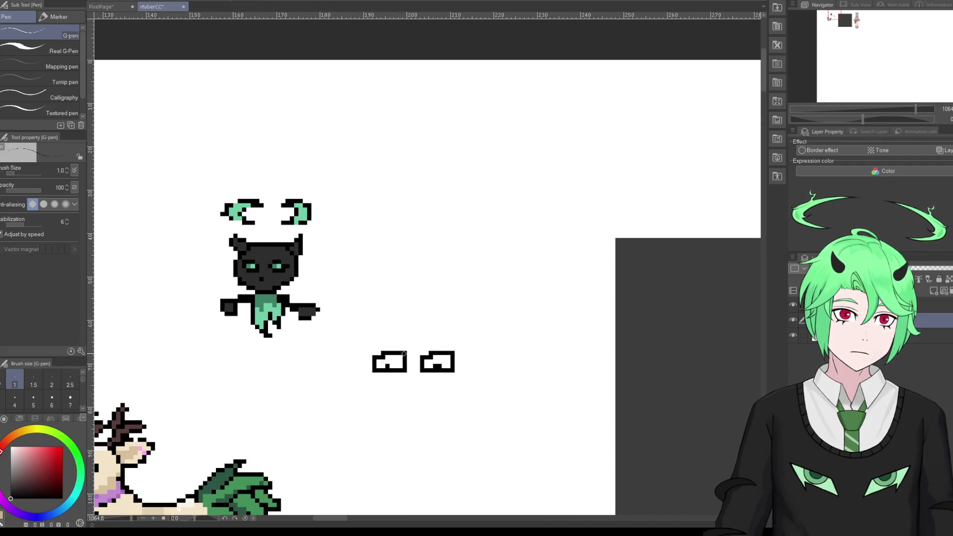
Step: Sketch a rough figure rising from the boxes with ears and head, then undo the ears and head
mouse_move(390, 352)
mouse_down()
mouse_move(397, 314)
mouse_move(406, 313)
mouse_move(396, 299)
mouse_up()
drag(452, 354, 443, 299)
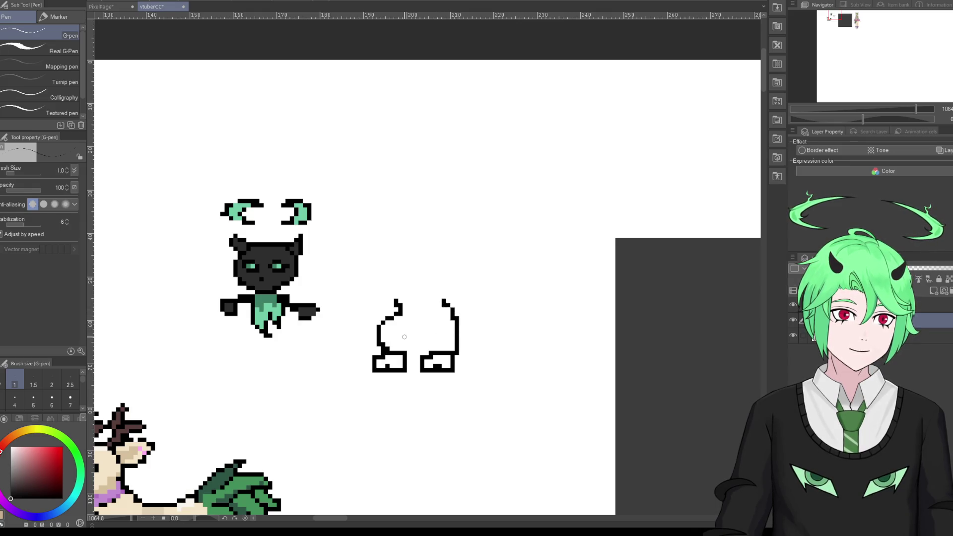
drag(400, 315, 415, 323)
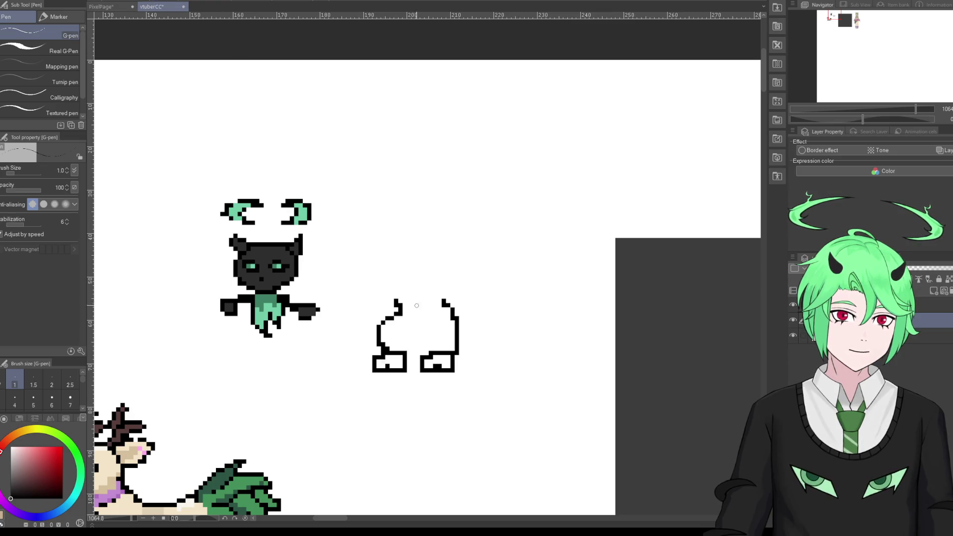
mouse_move(402, 319)
mouse_down()
mouse_move(394, 329)
mouse_move(401, 318)
mouse_move(369, 308)
mouse_move(390, 313)
mouse_up()
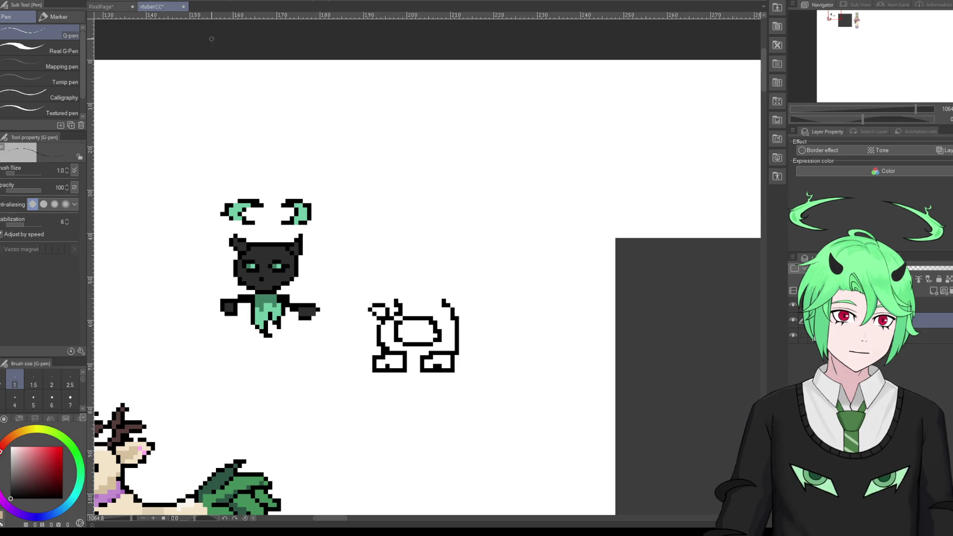
key(ctrl+z)
key(ctrl+z)
mouse_move(391, 318)
mouse_down()
mouse_move(378, 321)
mouse_move(390, 317)
mouse_up()
key(ctrl+z)
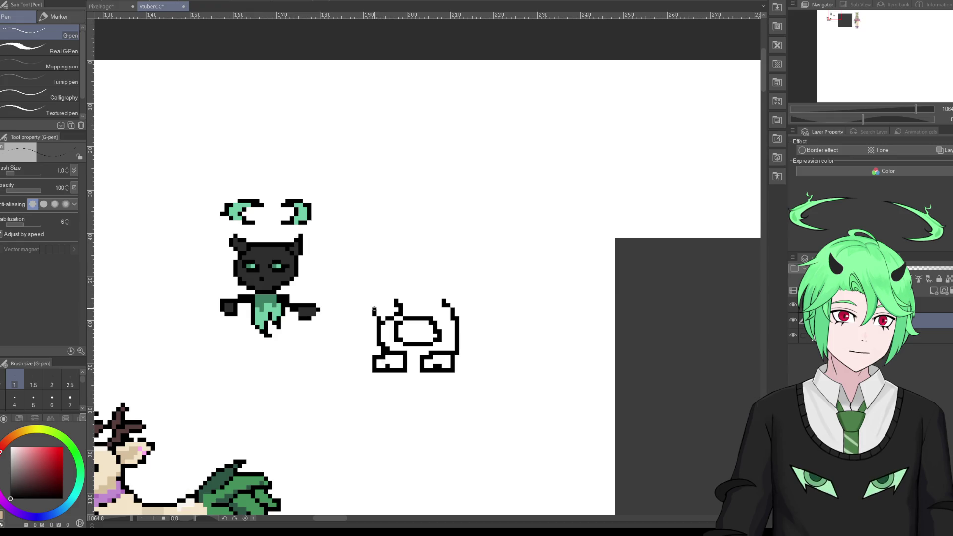
drag(457, 324, 449, 303)
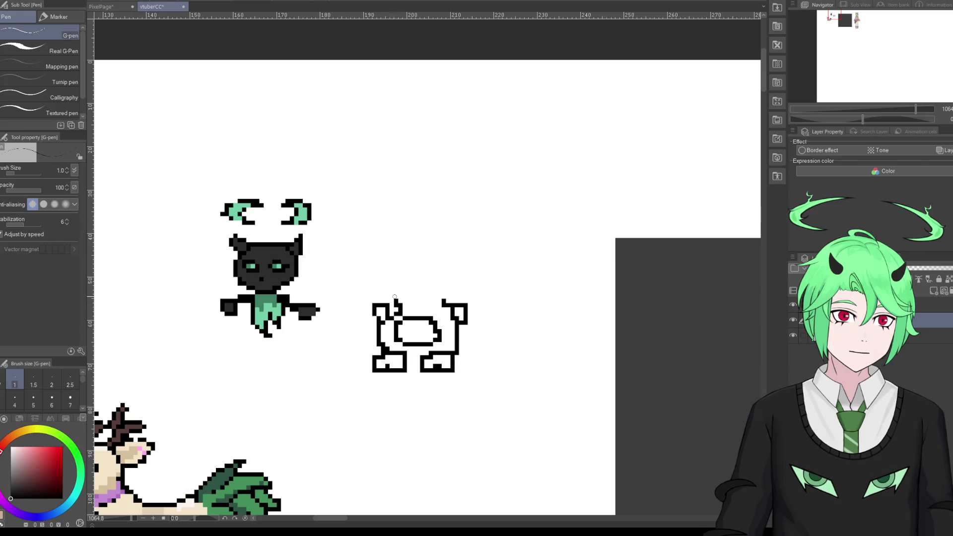
mouse_move(396, 286)
mouse_down()
mouse_move(430, 279)
mouse_move(393, 285)
mouse_move(443, 260)
mouse_move(449, 300)
mouse_up()
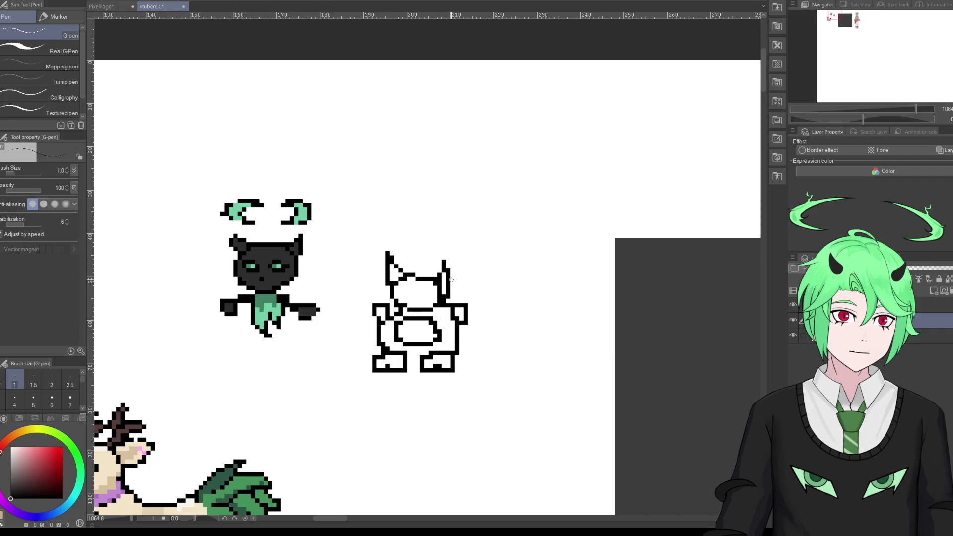
key(ctrl+z)
key(ctrl+z)
key(ctrl+z)
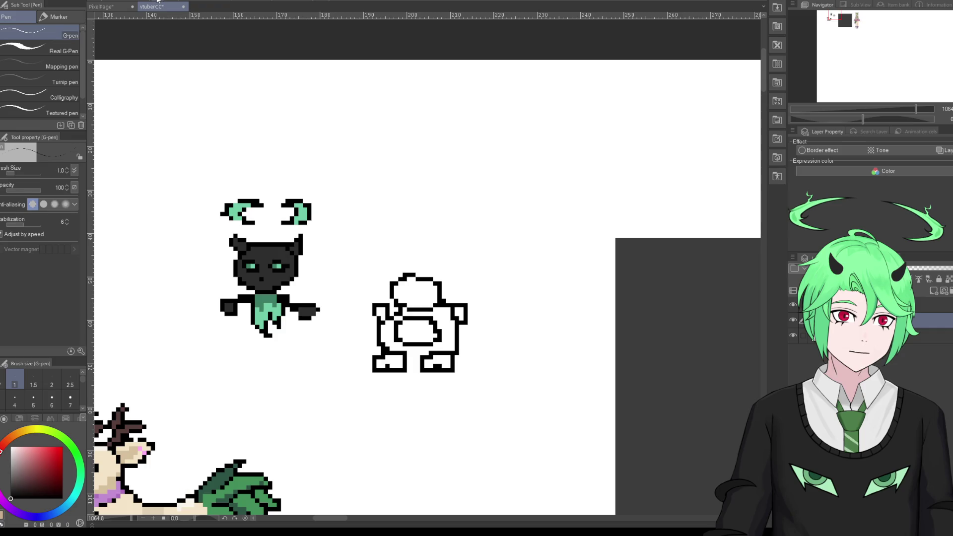
key(ctrl+z)
key(ctrl+z)
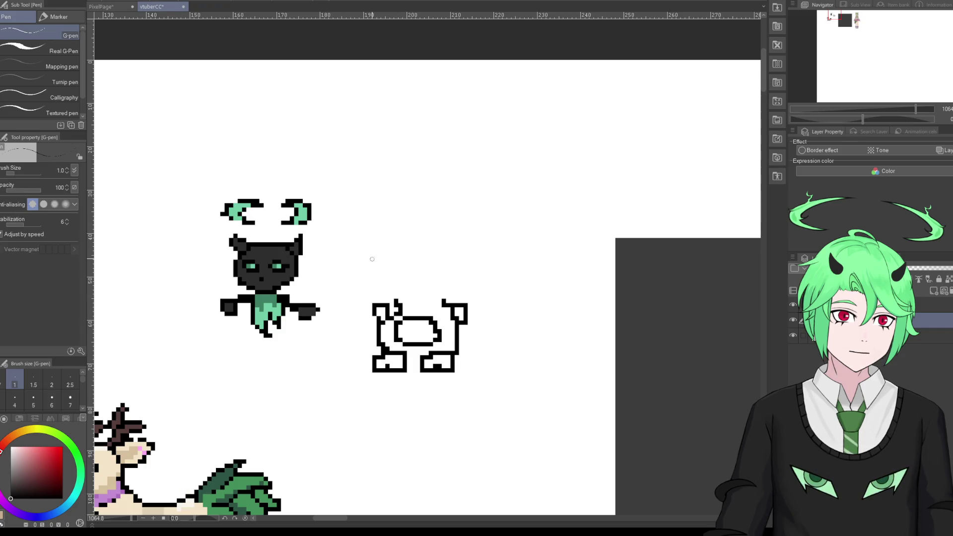
Step: Redraw the outline with a head dome and pointed ear, then undo back to one box
drag(397, 317, 454, 302)
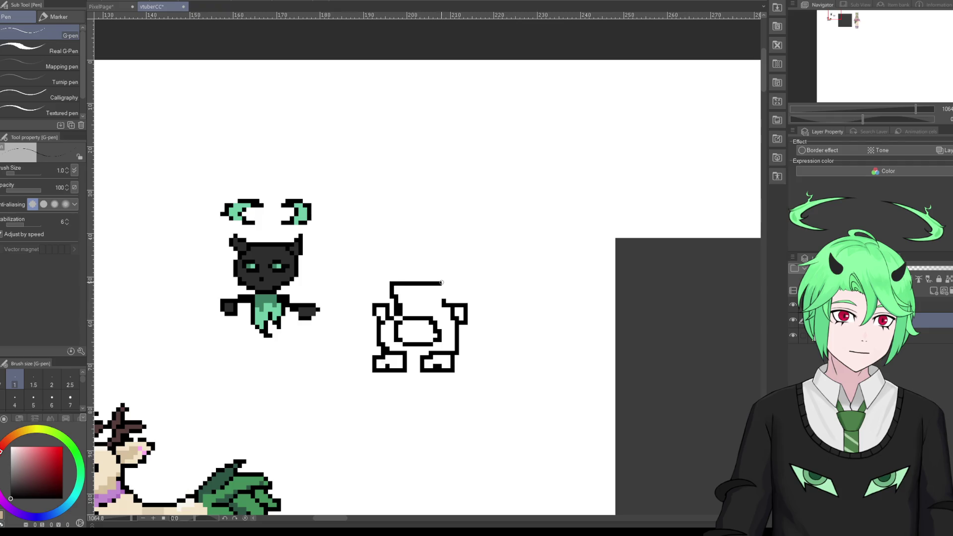
mouse_move(392, 291)
mouse_down()
mouse_move(438, 295)
mouse_move(397, 299)
mouse_up()
mouse_move(381, 259)
mouse_down()
mouse_move(403, 254)
mouse_move(448, 271)
mouse_up()
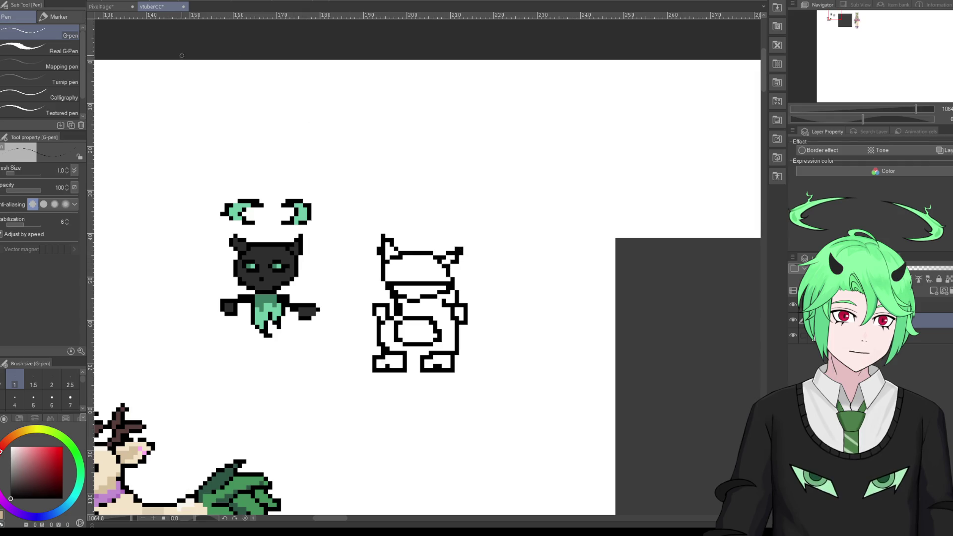
key(ctrl+z)
key(ctrl+z)
key(ctrl+z)
key(ctrl+z)
key(ctrl+z)
key(ctrl+z)
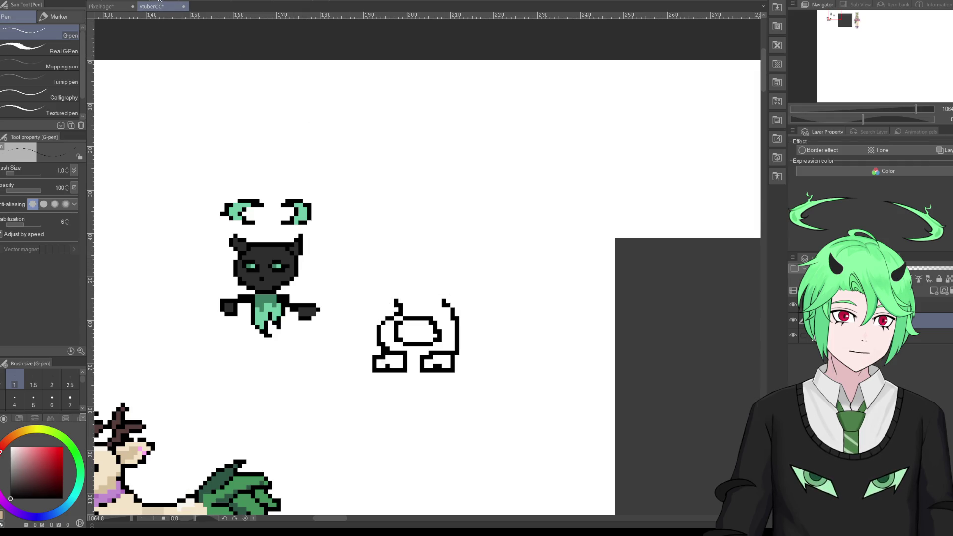
key(ctrl+z)
key(ctrl+z)
key(ctrl+z)
key(ctrl+z)
key(ctrl+z)
key(ctrl+z)
key(ctrl+z)
key(ctrl+z)
key(ctrl+z)
key(ctrl+z)
key(ctrl+z)
key(ctrl+z)
key(ctrl+z)
key(ctrl+z)
key(ctrl+z)
key(ctrl+z)
key(ctrl+z)
key(ctrl+z)
key(ctrl+z)
key(ctrl+z)
key(ctrl+z)
key(ctrl+z)
key(ctrl+z)
key(ctrl+z)
key(ctrl+z)
key(ctrl+z)
key(ctrl+z)
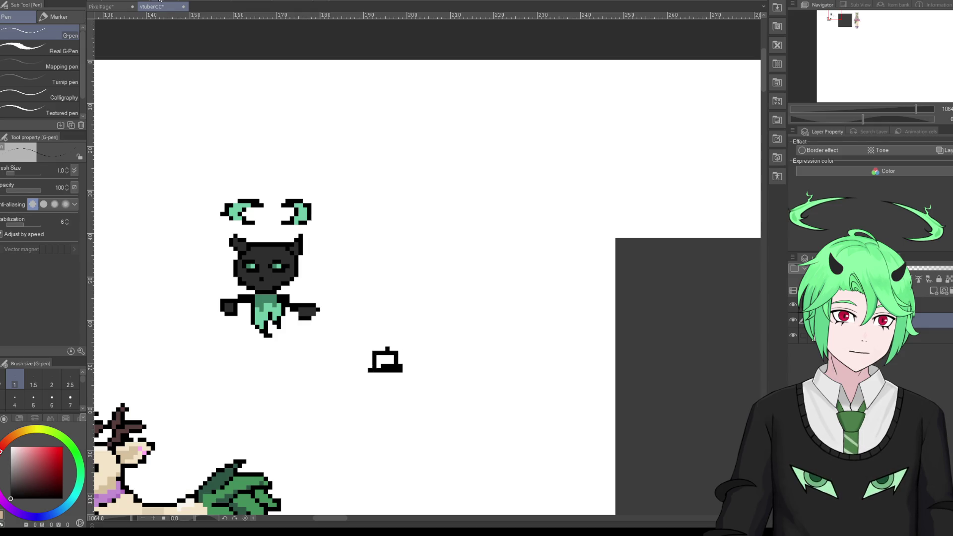
key(ctrl+z)
key(ctrl+z)
scroll(360, 322, down, 2)
scroll(385, 321, down, 2)
scroll(385, 321, up, 1)
scroll(328, 403, up, 1)
scroll(328, 403, up, 1)
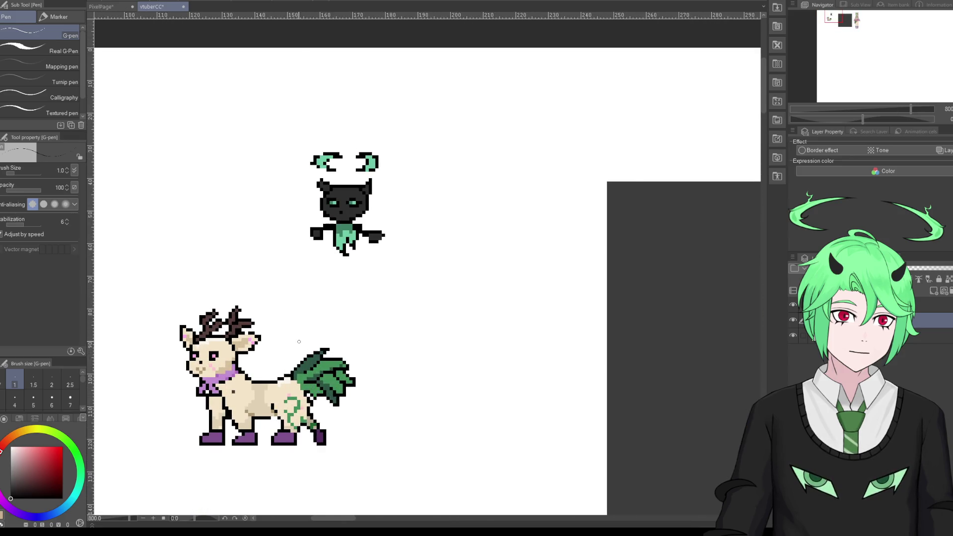
scroll(297, 342, up, 1)
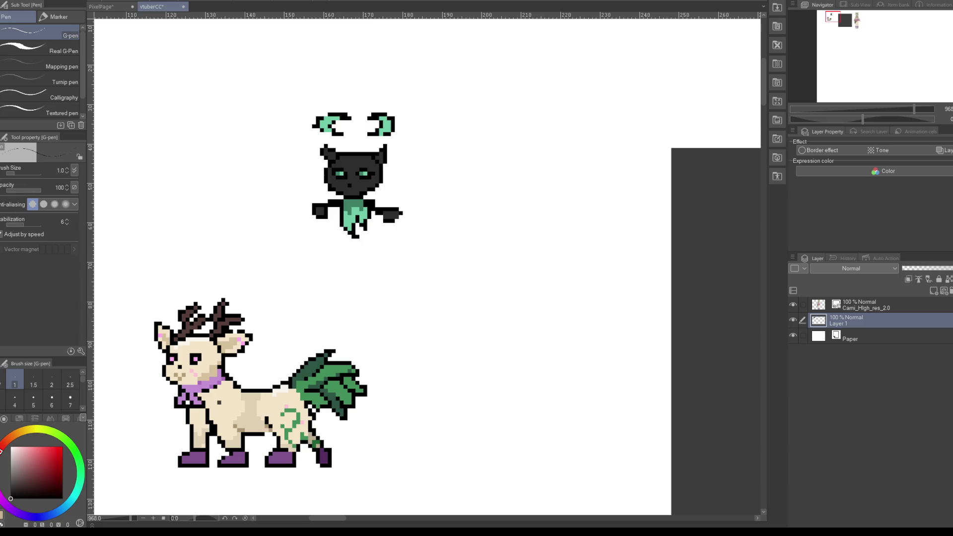
scroll(323, 325, down, 1)
scroll(322, 325, down, 2)
scroll(408, 336, down, 1)
scroll(297, 302, up, 1)
scroll(298, 302, up, 2)
scroll(298, 302, down, 1)
scroll(297, 362, up, 2)
scroll(297, 362, up, 2)
scroll(298, 363, up, 2)
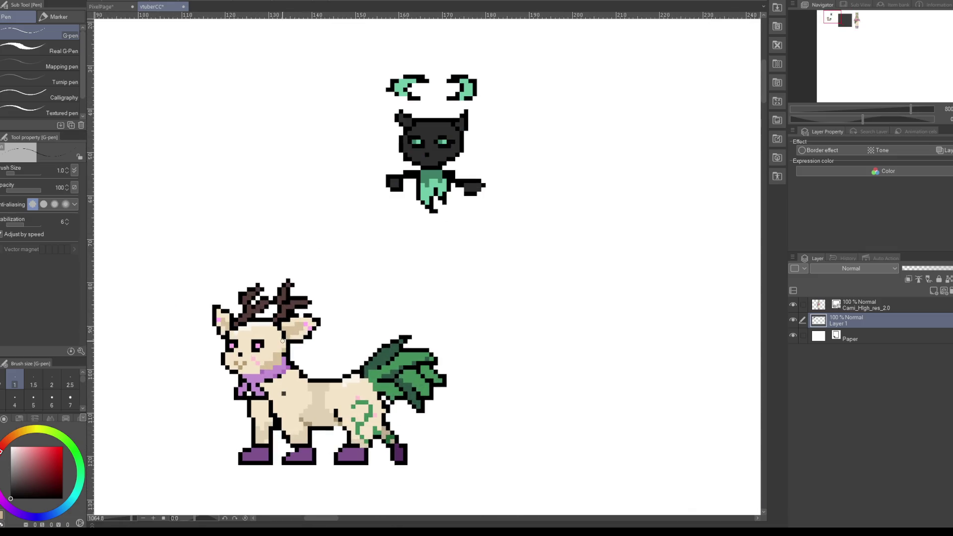
scroll(580, 348, down, 3)
scroll(580, 348, down, 3)
scroll(581, 348, down, 3)
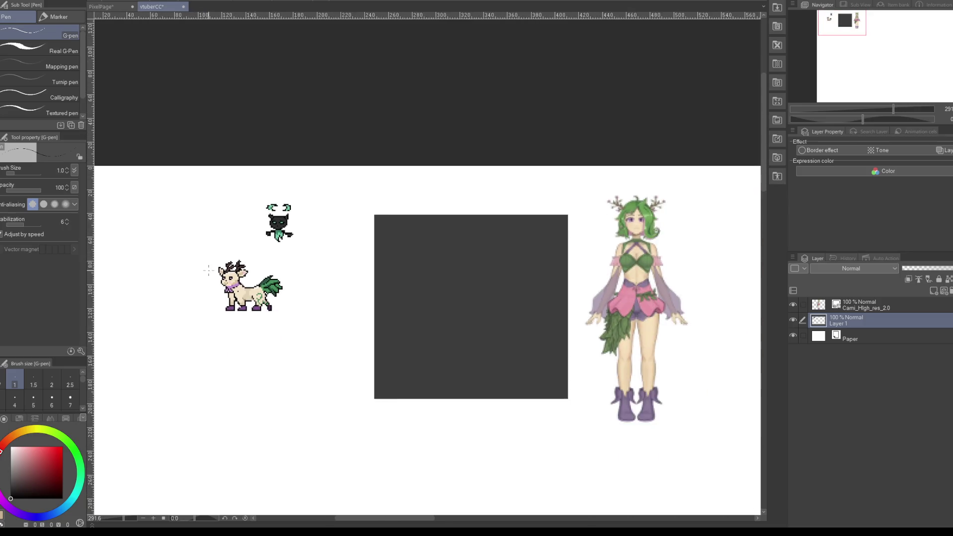
scroll(581, 348, down, 3)
scroll(580, 348, up, 1)
scroll(580, 348, down, 1)
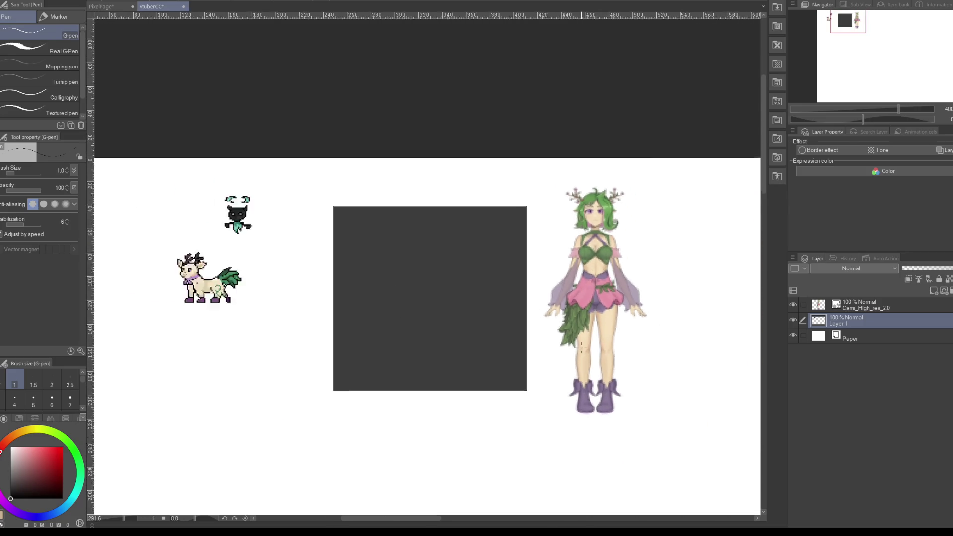
scroll(514, 333, down, 2)
scroll(367, 303, up, 2)
scroll(367, 303, up, 2)
scroll(367, 303, up, 2)
scroll(367, 303, up, 2)
scroll(377, 298, down, 2)
scroll(377, 297, up, 2)
scroll(377, 288, down, 2)
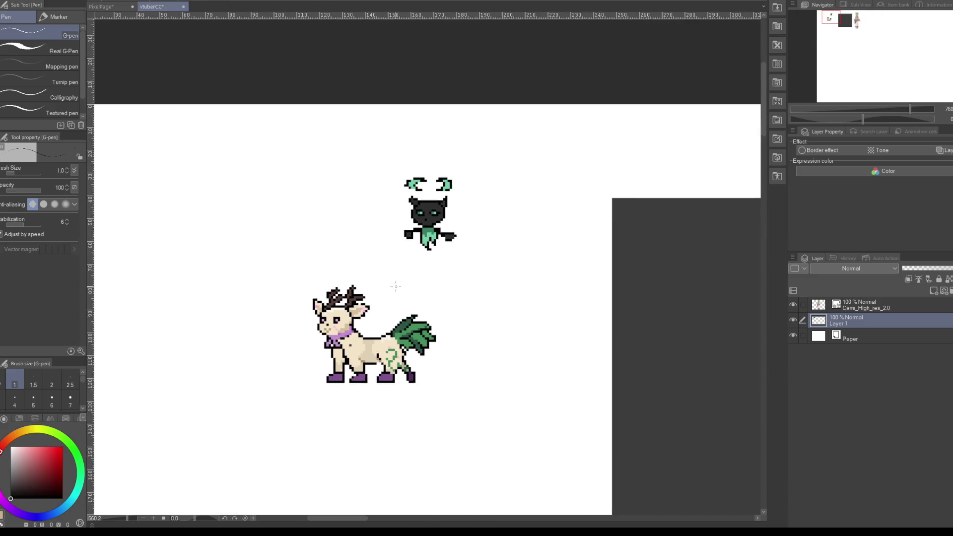
scroll(363, 262, up, 1)
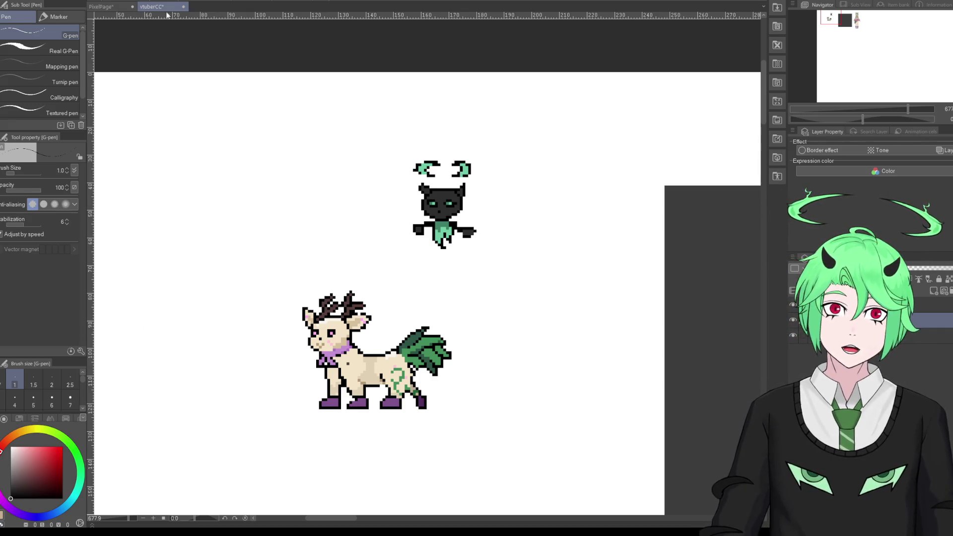
Step: Save vtuberCC, view the PixelPage sheet and its File menu, then return to vtuberCC
click(20, 49)
click(107, 7)
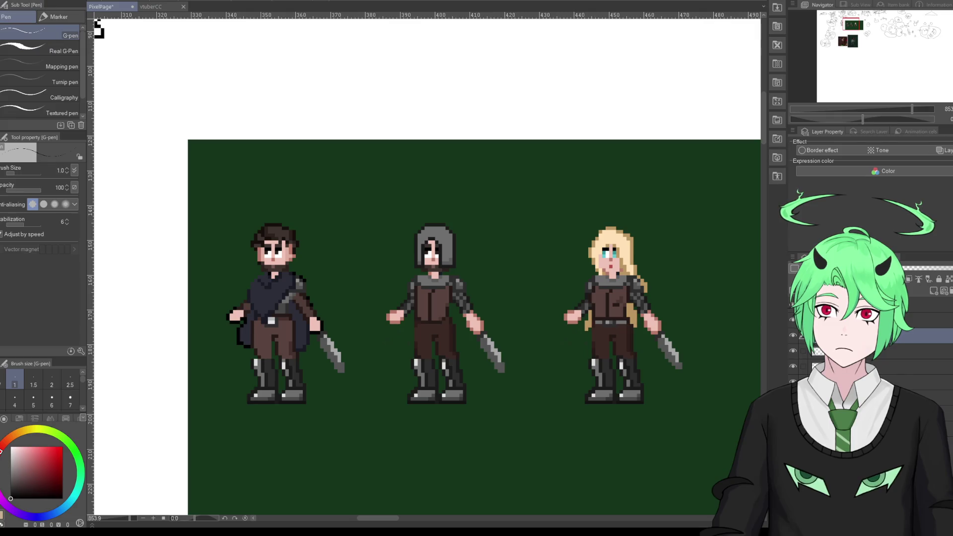
click(19, 55)
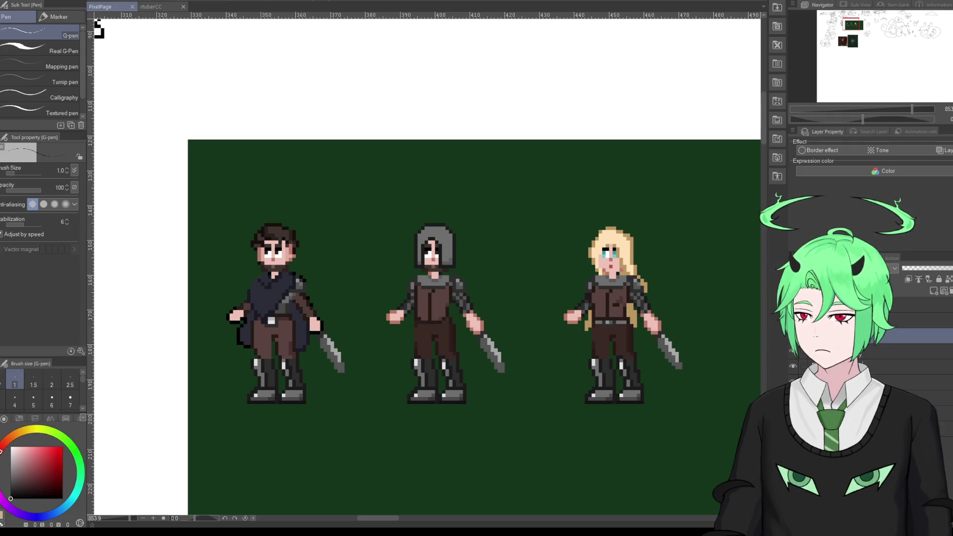
key(ctrl+Tab)
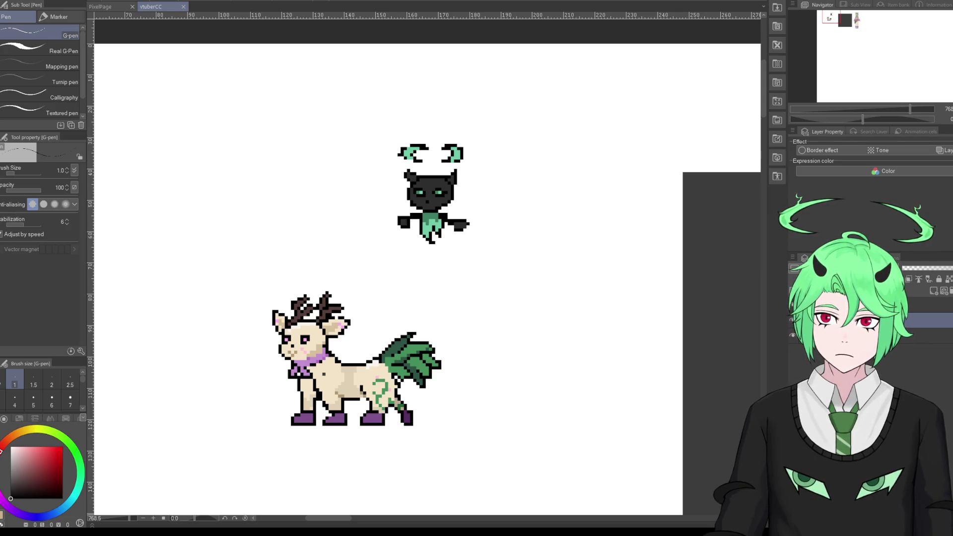
Step: Scribble rough outline and hook shapes on the left, then bring up VTube Studio's webcam tracking settings
drag(147, 151, 174, 199)
mouse_move(171, 188)
mouse_down()
mouse_move(161, 144)
mouse_move(179, 197)
mouse_up()
drag(245, 193, 245, 159)
drag(254, 116, 269, 172)
mouse_move(267, 157)
mouse_down()
mouse_move(288, 153)
mouse_move(271, 169)
mouse_up()
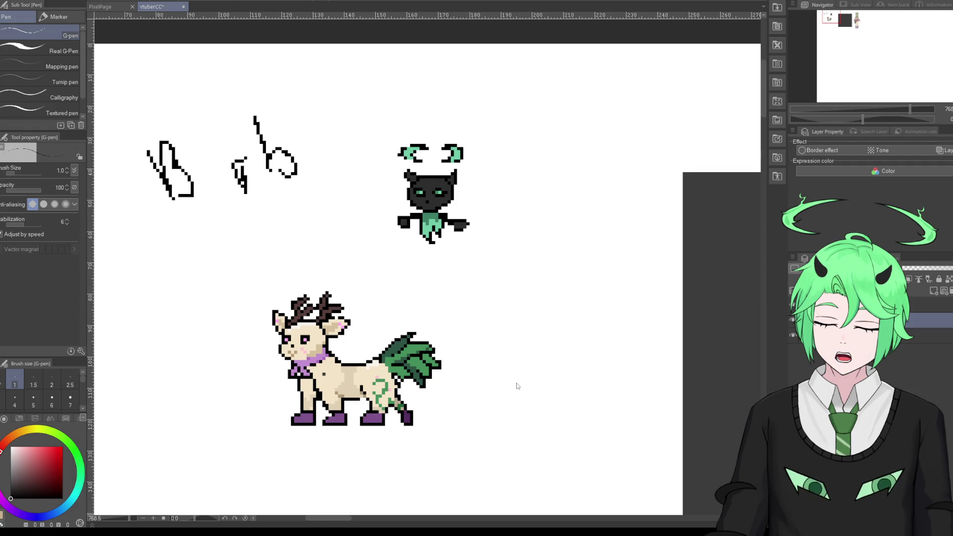
click(78, 326)
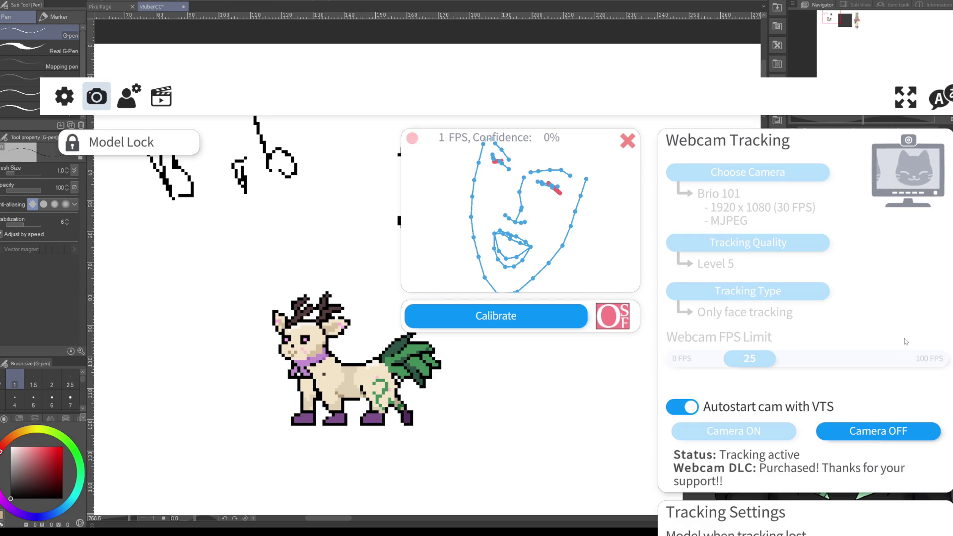
Step: Recalibrate twice, restart the webcam (~91% confidence, 16 FPS), and close VTube Studio settings
click(506, 321)
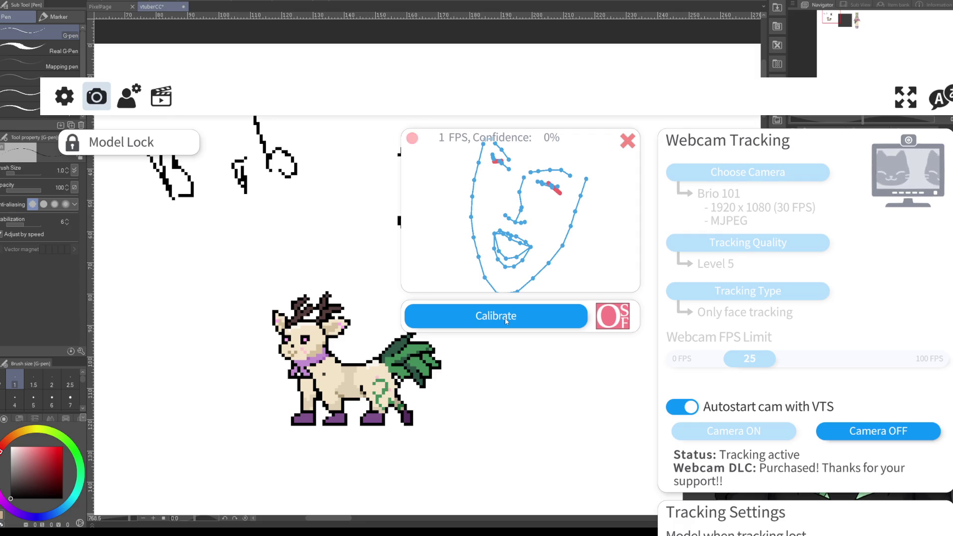
click(517, 316)
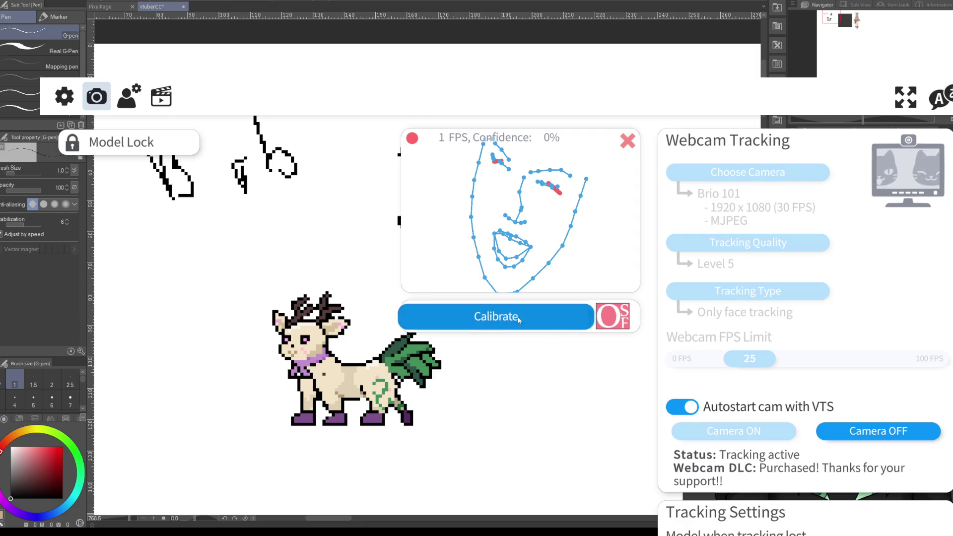
click(880, 431)
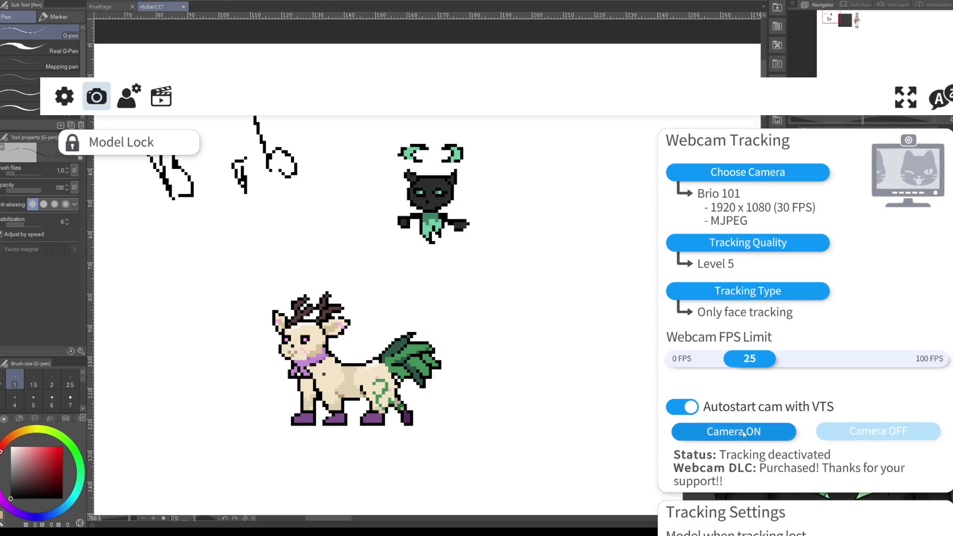
click(744, 432)
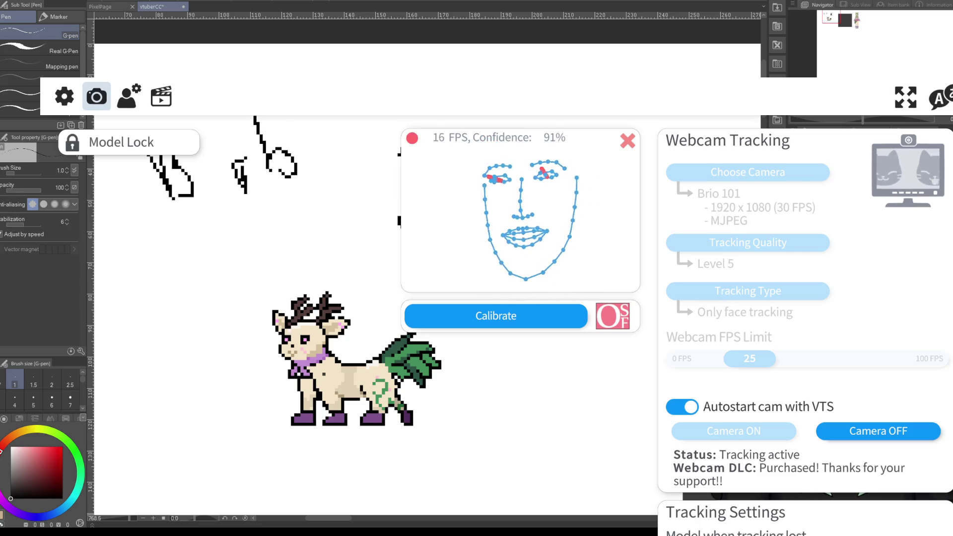
click(514, 321)
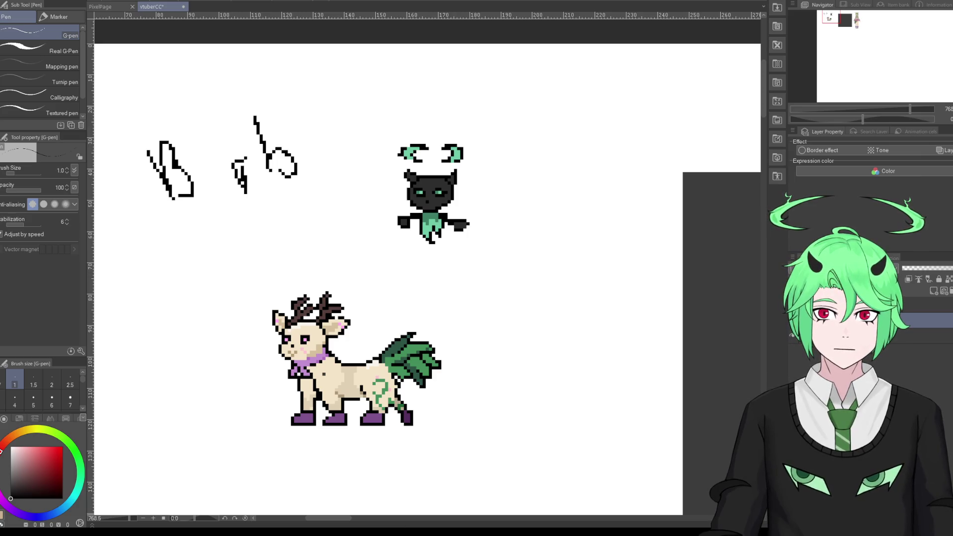